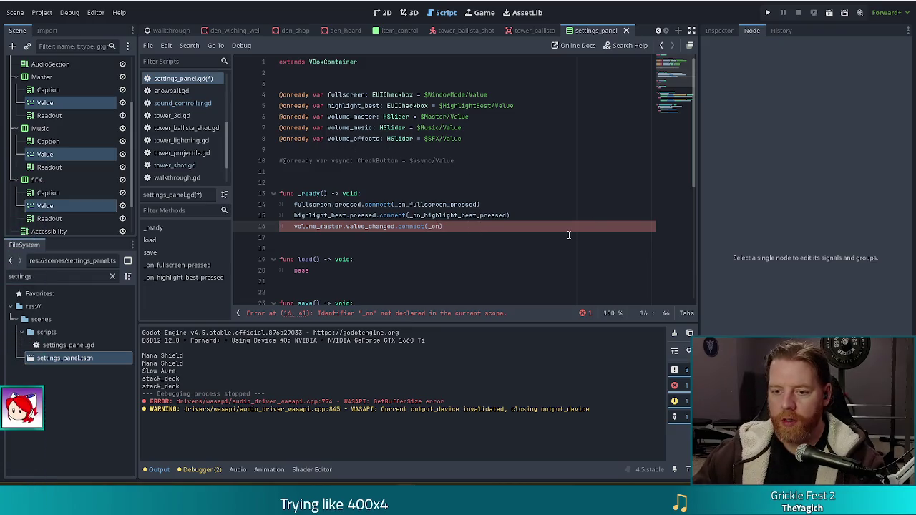
Complete line 16's connect call with the handler name _on_volume_master_value_changed.
type("_valu")
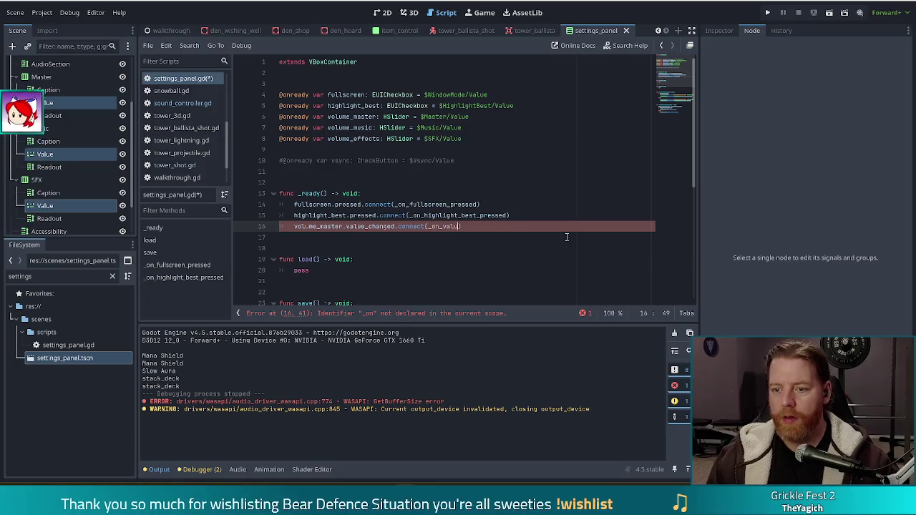
type("e_changed")
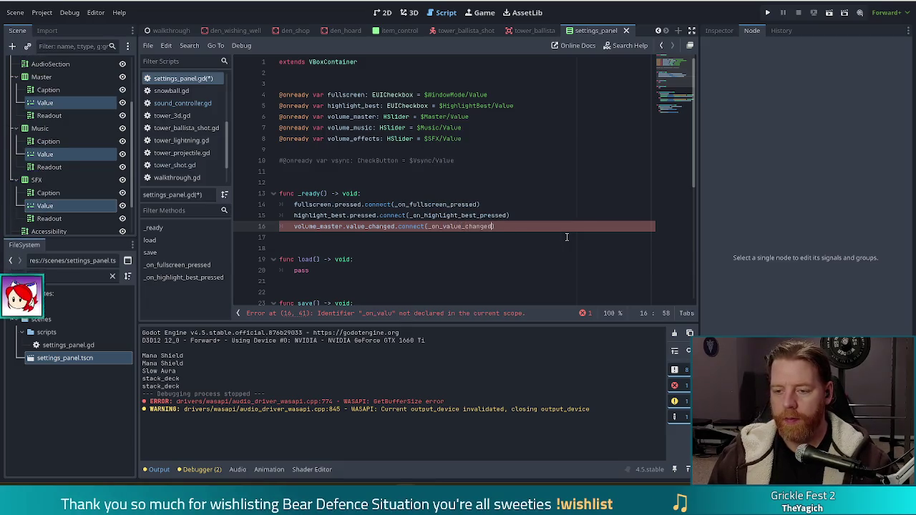
key("Left")
key("Left")
key("Left")
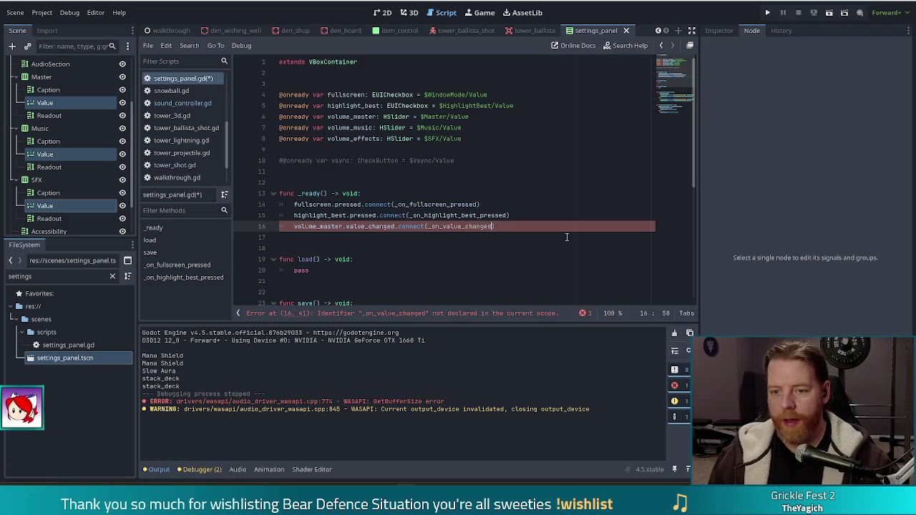
key("Left")
key("Left")
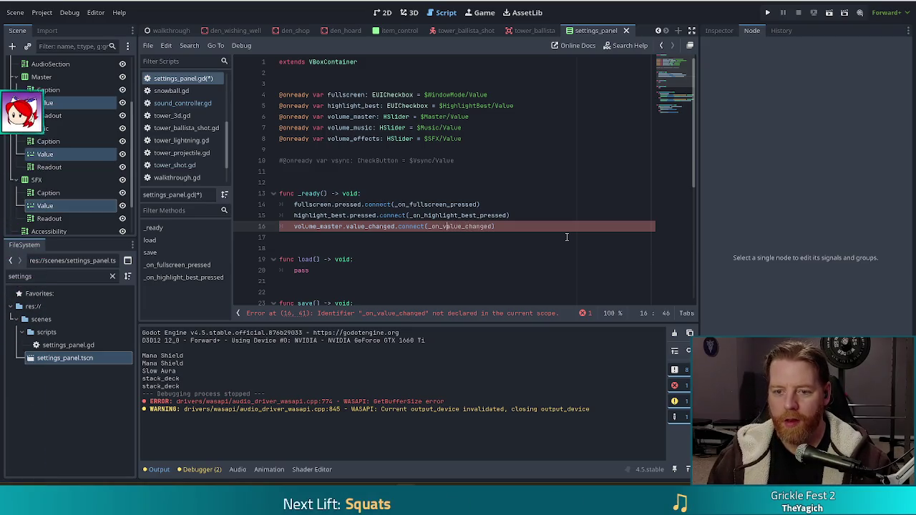
type("volume_")
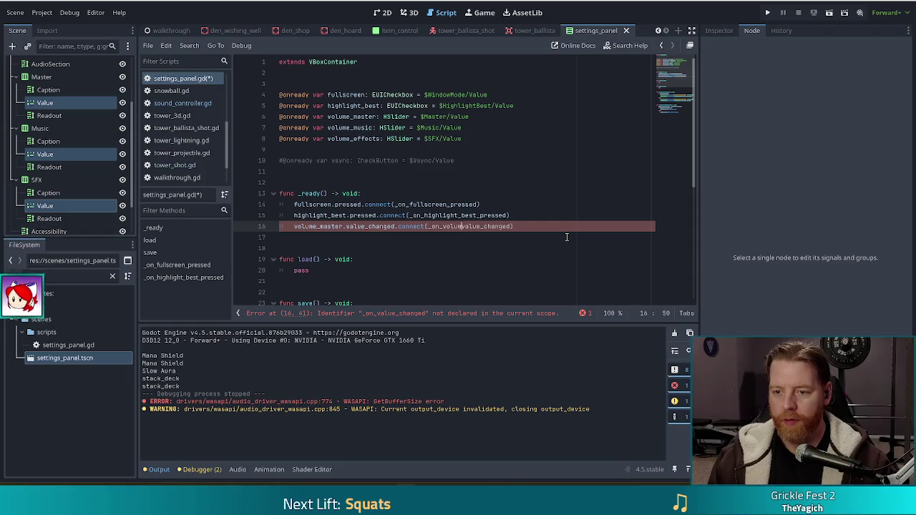
type("master_")
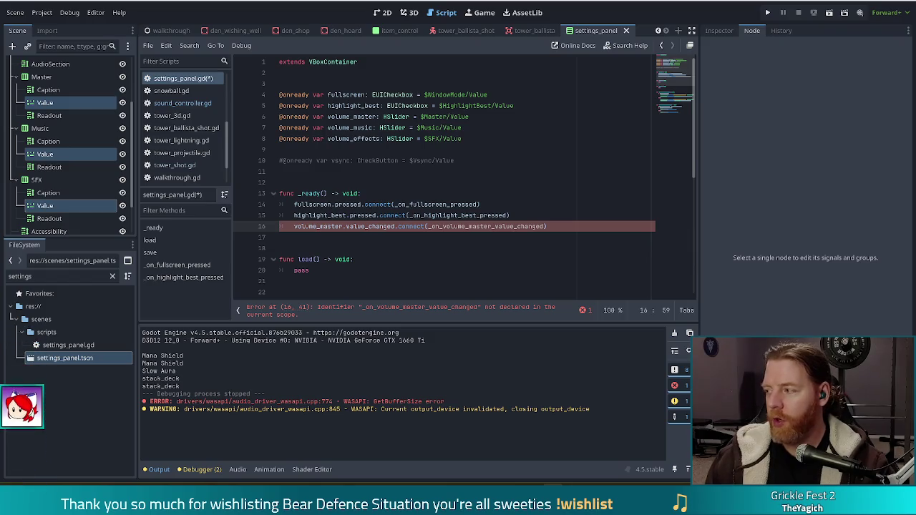
Start a new func _on_volume_master_ declaration after line 41, separated by blank lines.
left_click(401, 228)
scroll(417, 247, "down", 7)
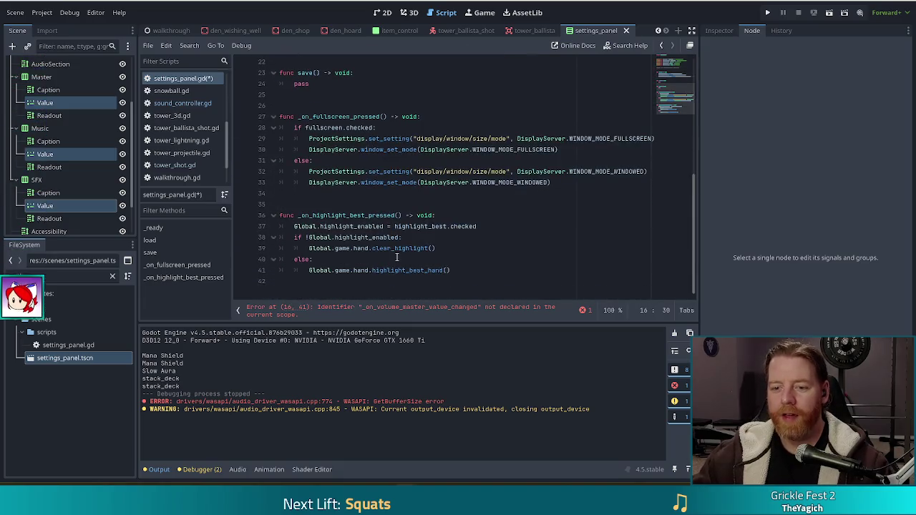
left_click(469, 281)
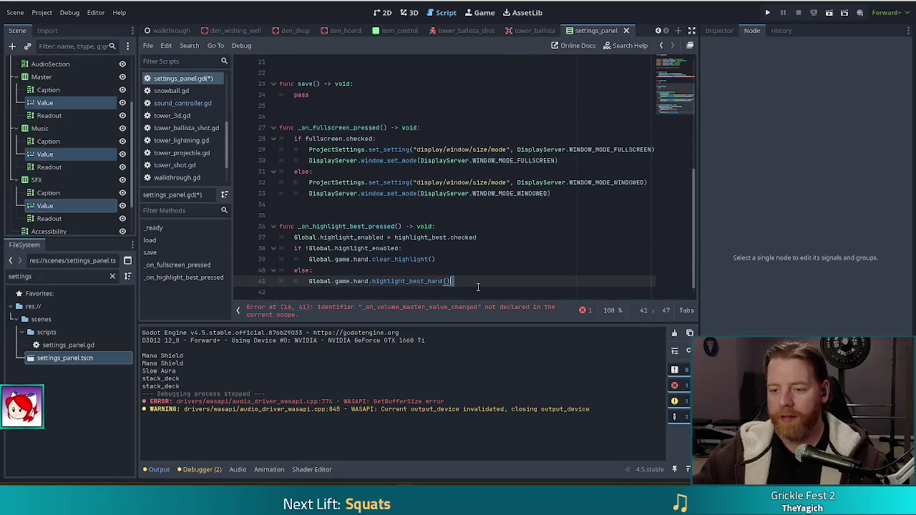
key("Return")
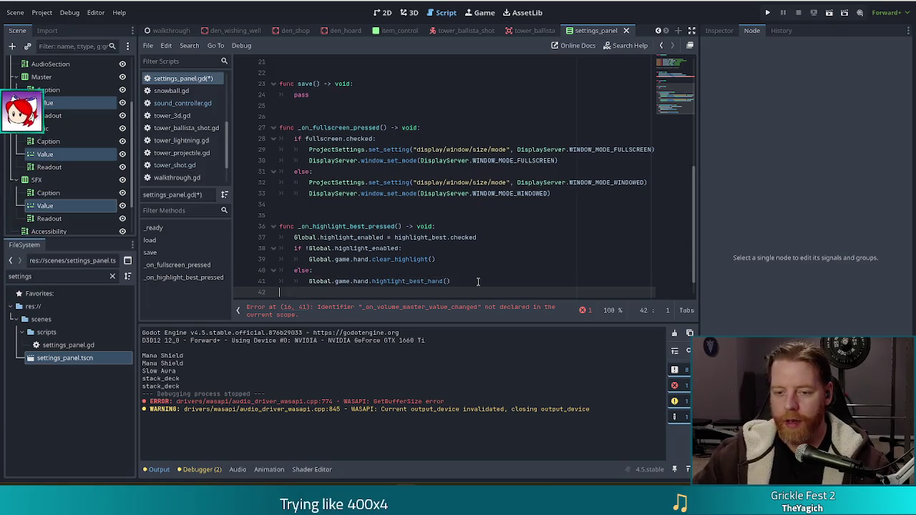
key("BackSpace")
key("Return")
key("Return")
type("func _")
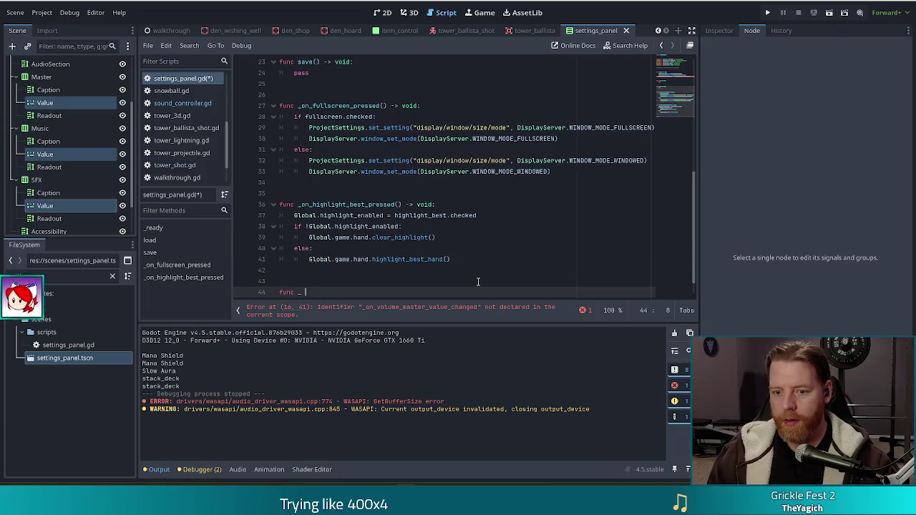
type("on_vlume")
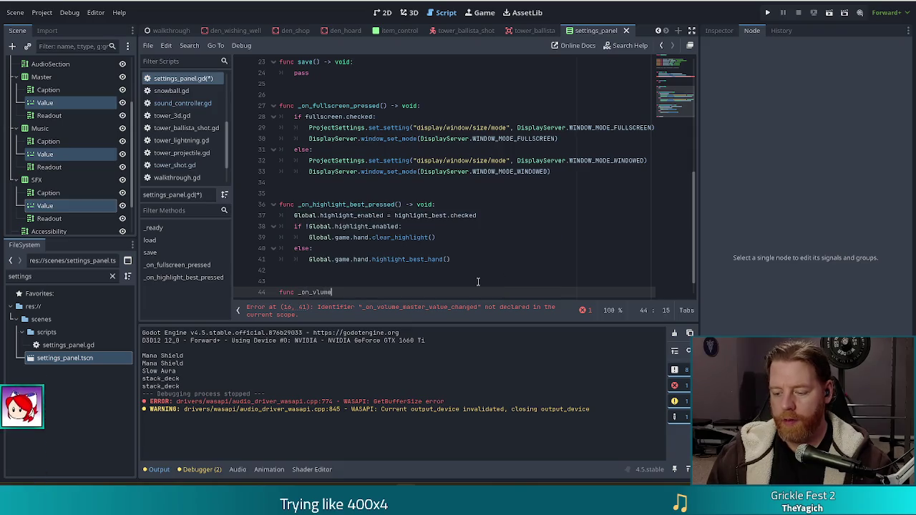
key("BackSpace")
key("BackSpace")
type("olume_m")
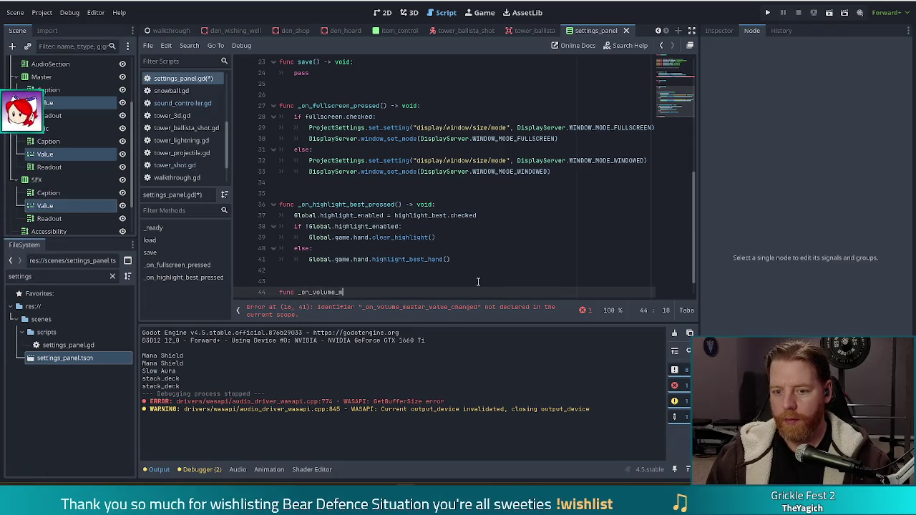
type("aster_changed")
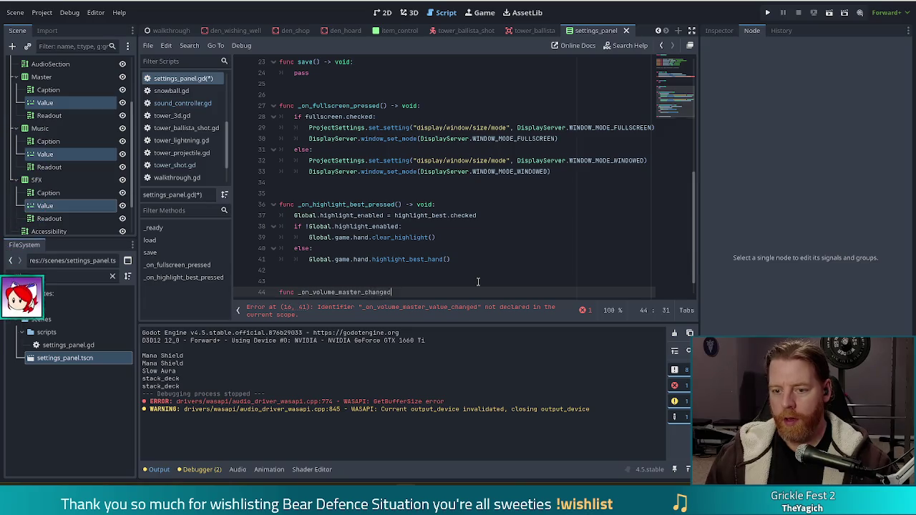
Finish the name as _on_volume_master_value_changed and look up the value_changed signal documentation.
key("BackSpace")
key("BackSpace")
key("BackSpace")
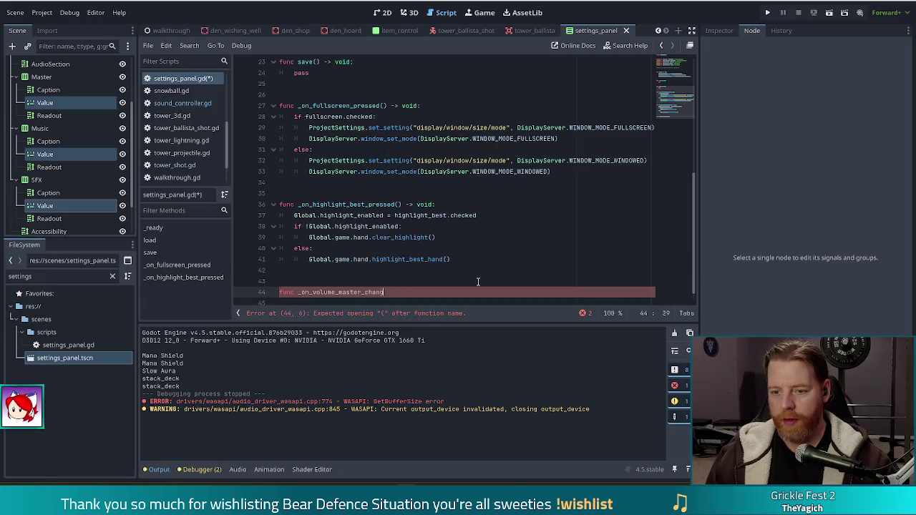
type("value_chan")
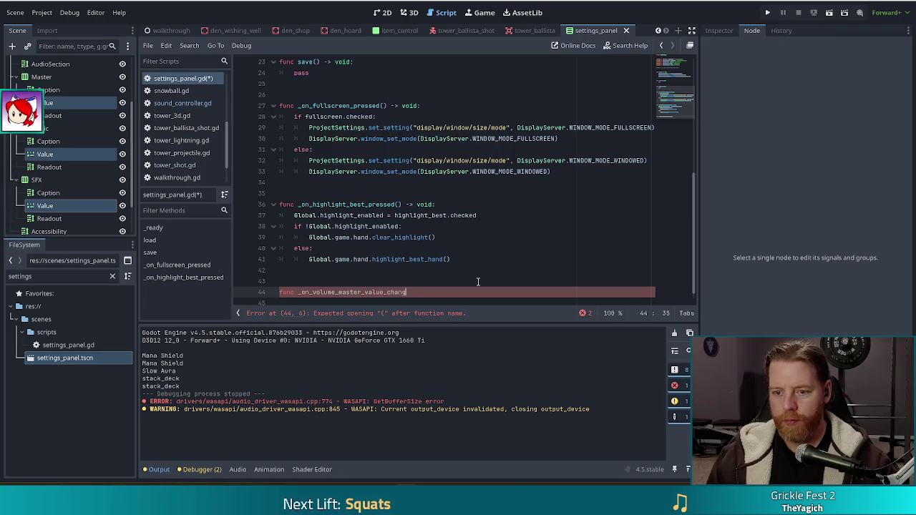
scroll(473, 214, "up", 5)
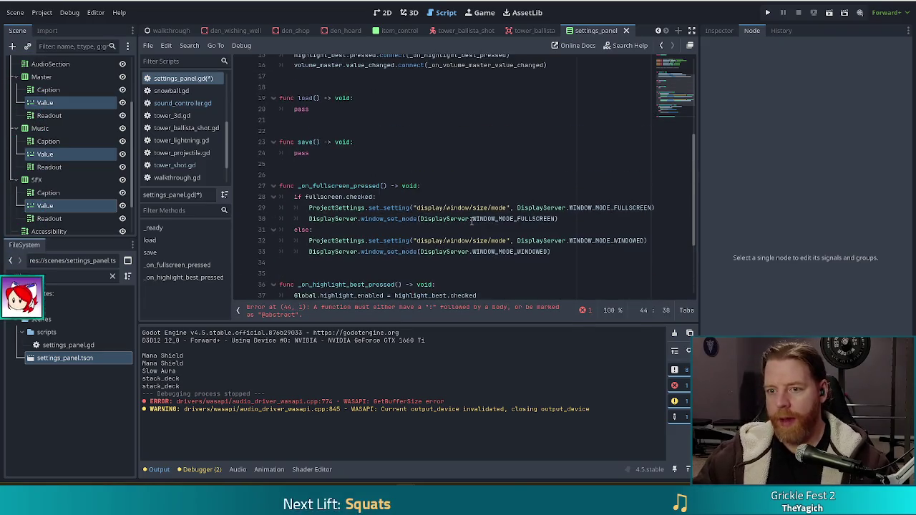
left_click(371, 131, "ctrl")
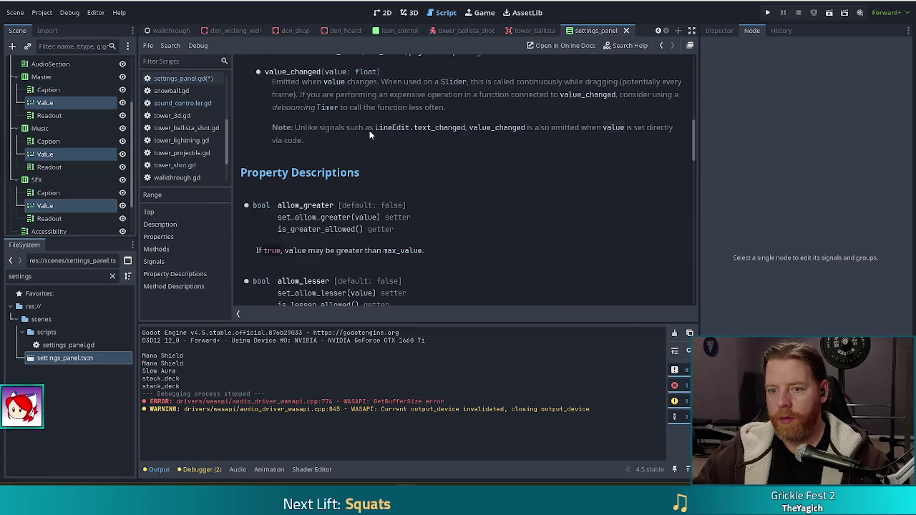
Go back from the Range help page to the settings_panel.gd script.
key("alt+Left")
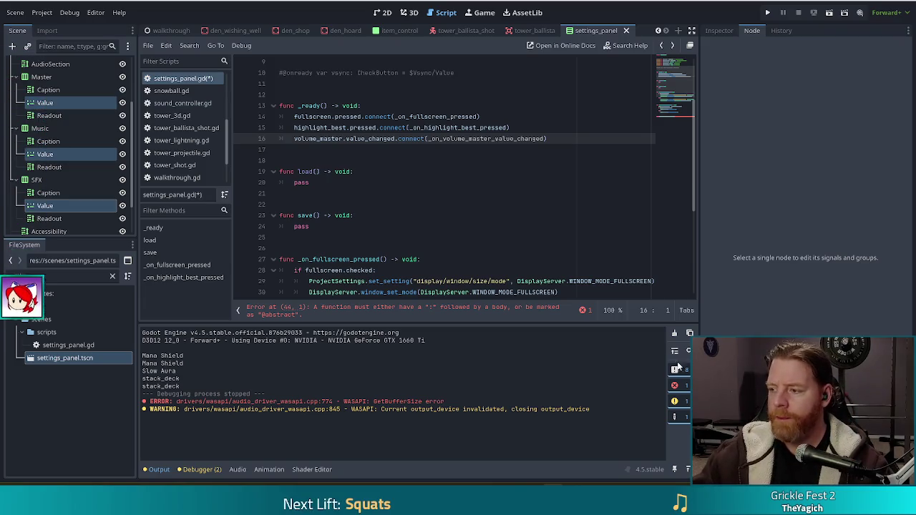
Give the master handler a 'value: float' parameter and '-> void' return type.
left_click(478, 215)
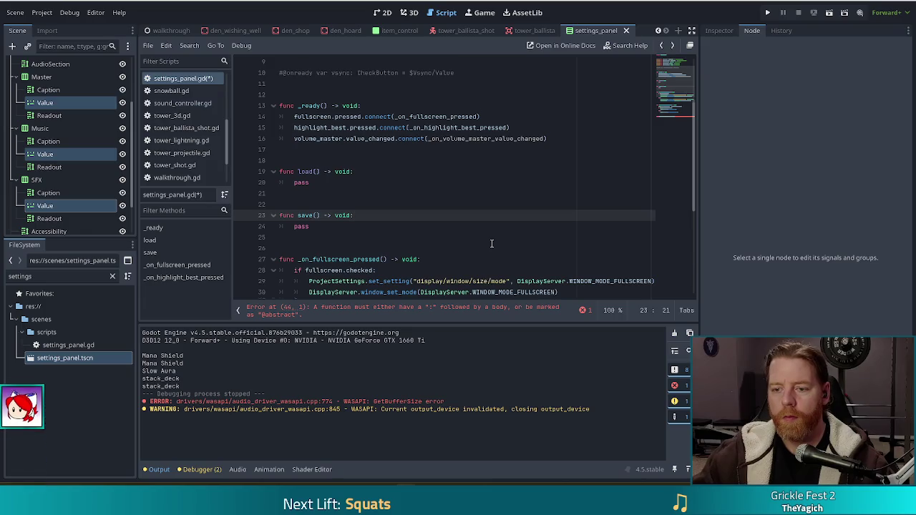
scroll(492, 243, "down", 5)
left_click(540, 270)
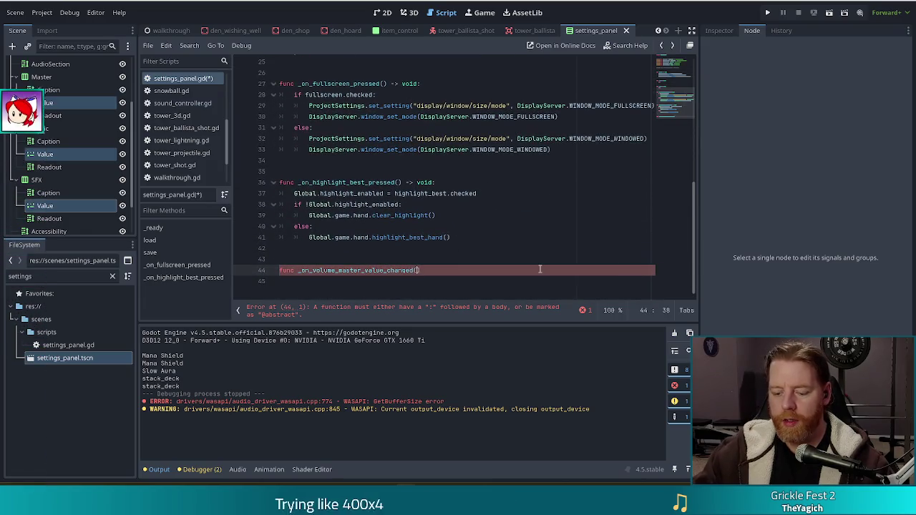
type("value: float) -> void:")
key("Return")
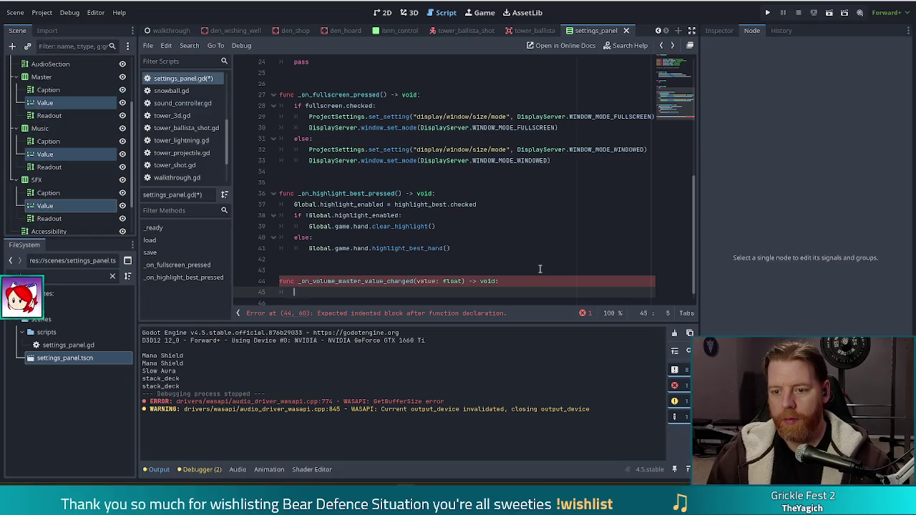
Write AudioServer.set_bus_volume_linear(0, value) in the handler body and save the script.
type("Aud")
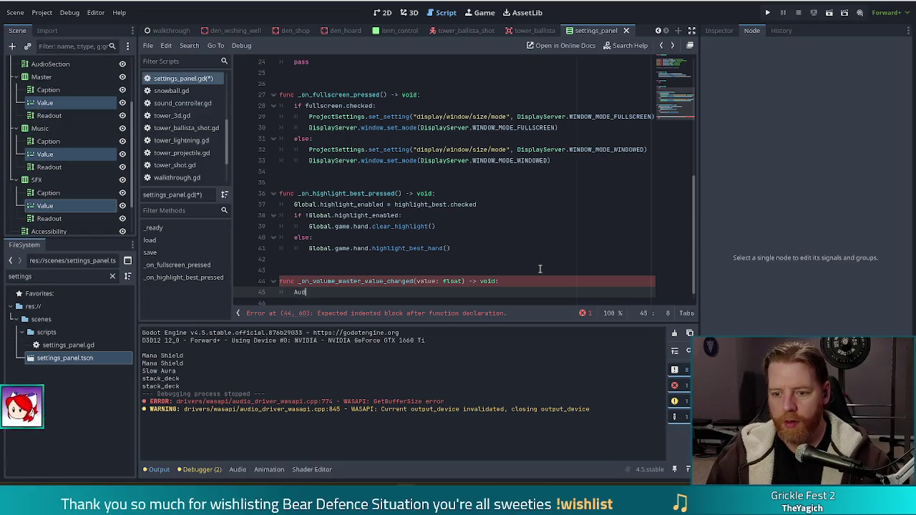
type("io_s")
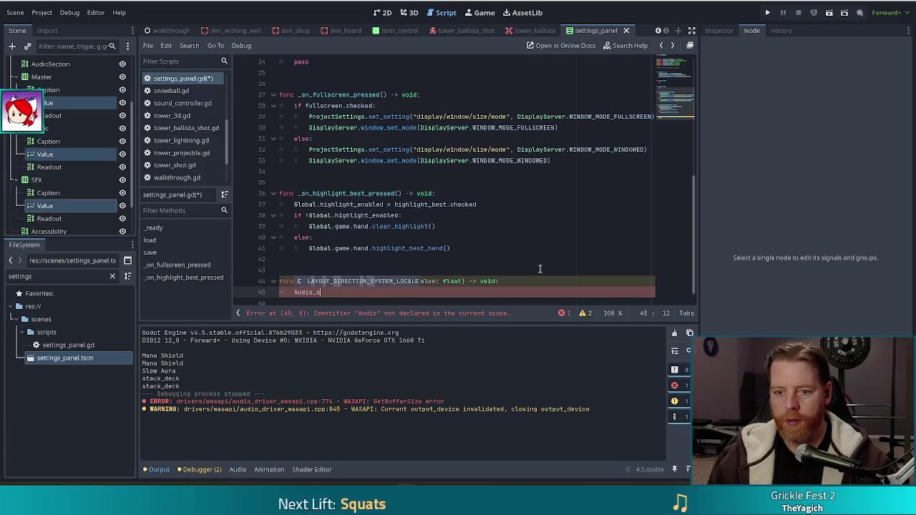
type("eSer")
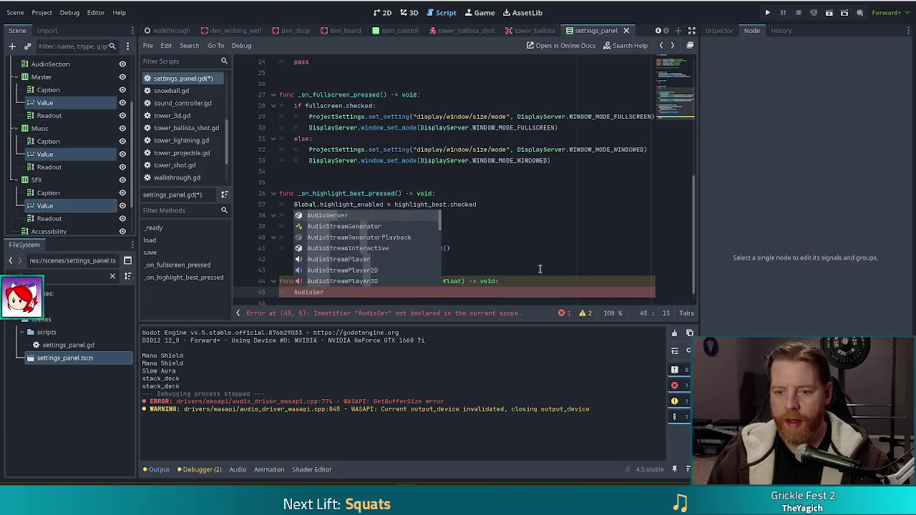
type("ver.set_")
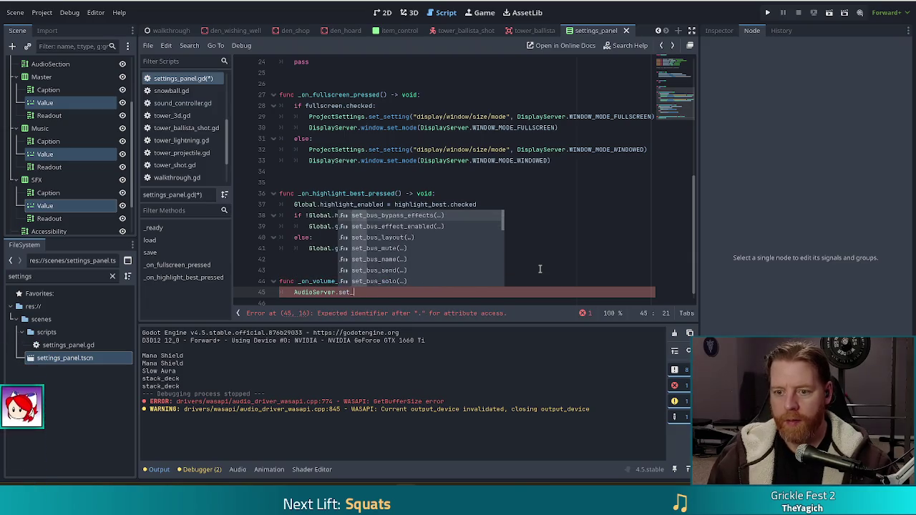
type("bus_vo")
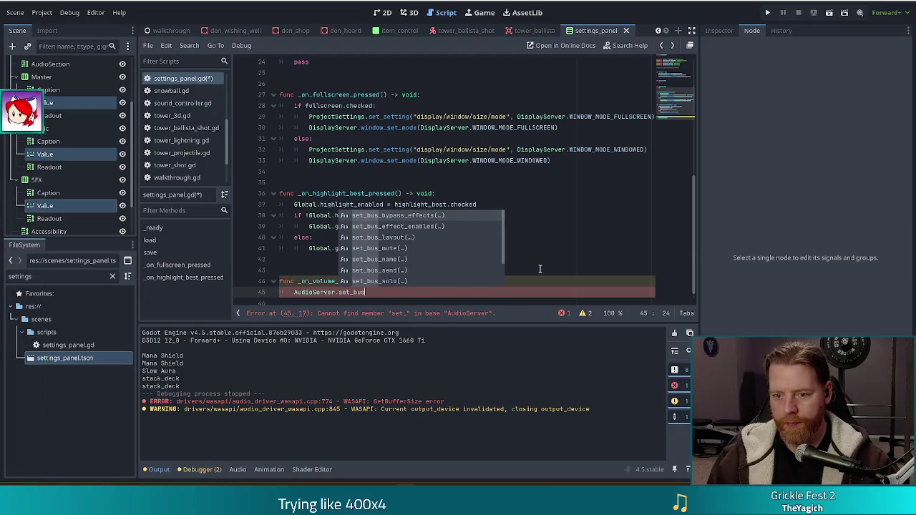
key("Down")
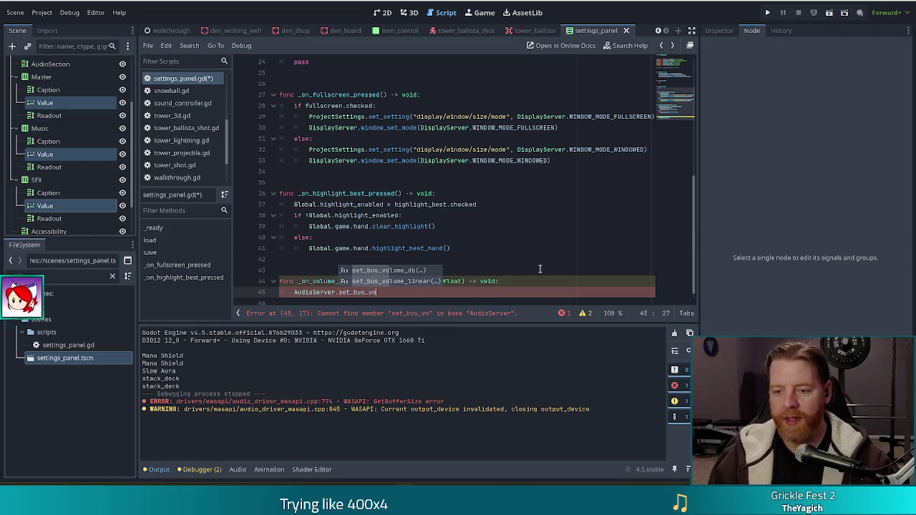
key("Return")
type("value")
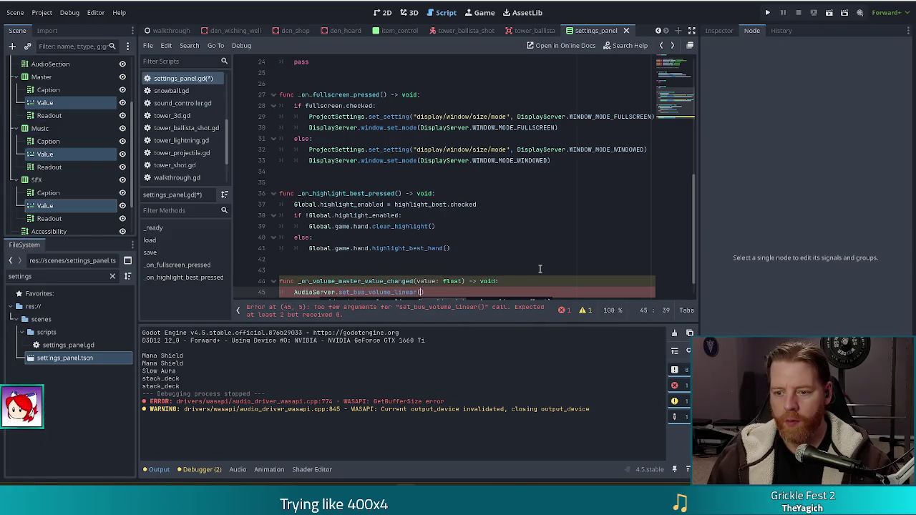
key("Escape")
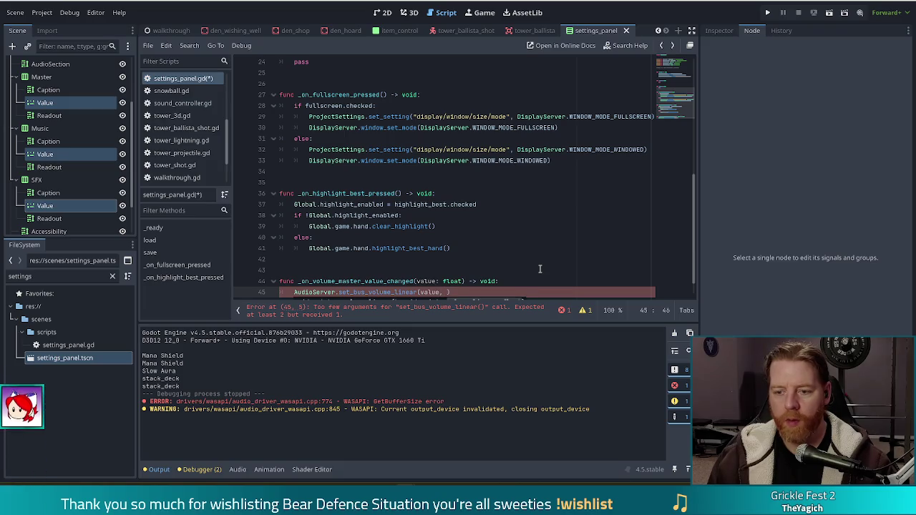
scroll(536, 251, "down", 1)
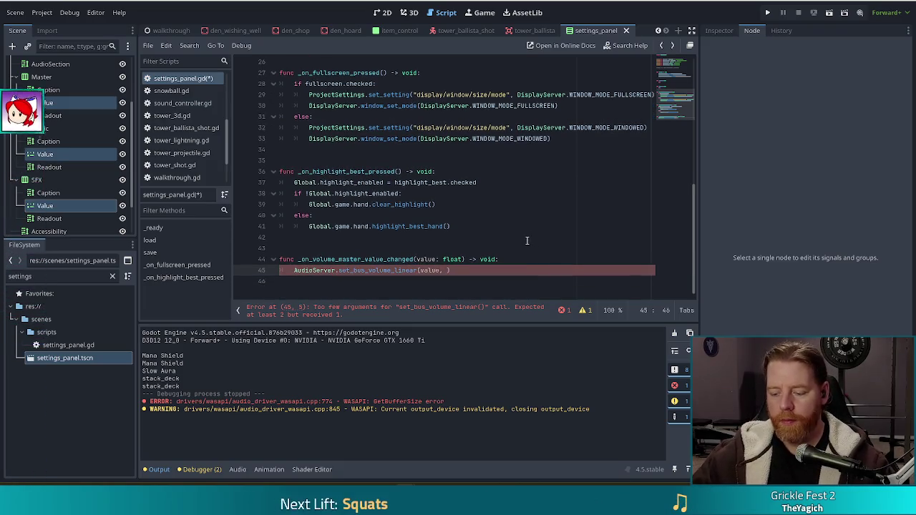
key("ctrl+space")
key("BackSpace")
key("BackSpace")
key("BackSpace")
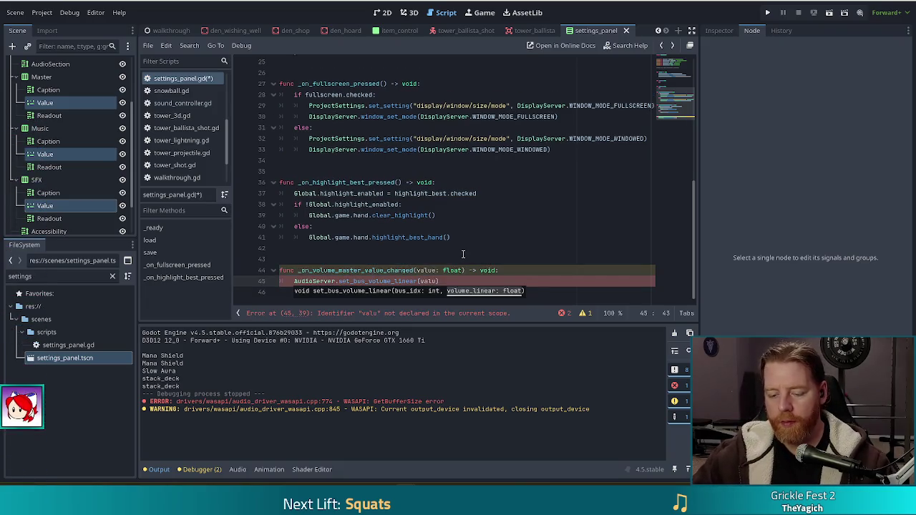
type("ear(")
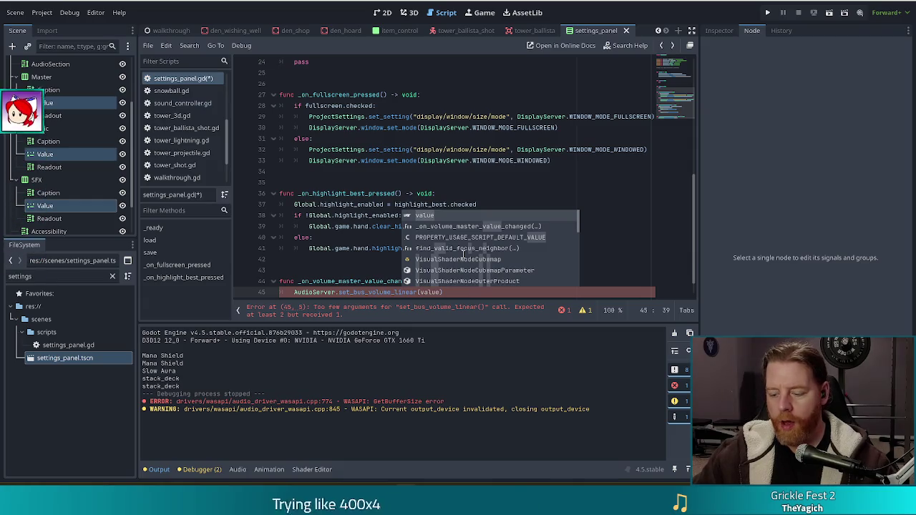
type("0,")
key("ctrl+s")
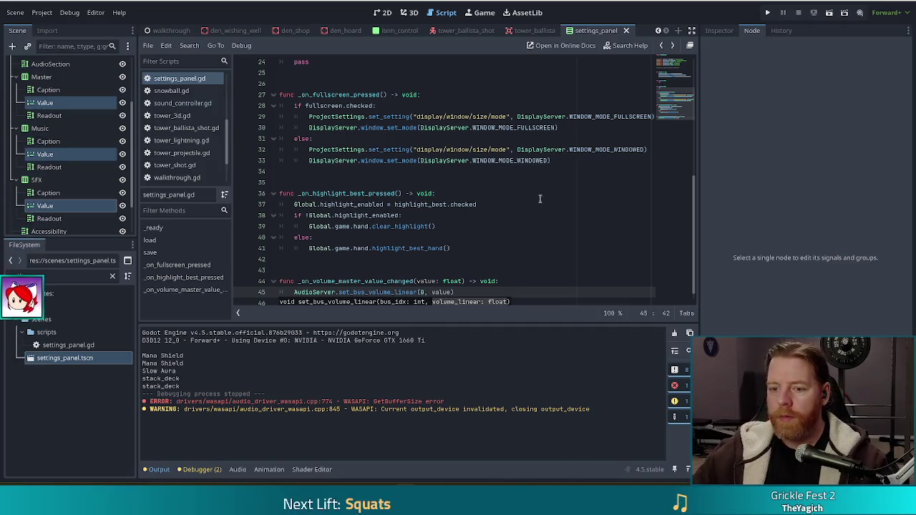
key("End")
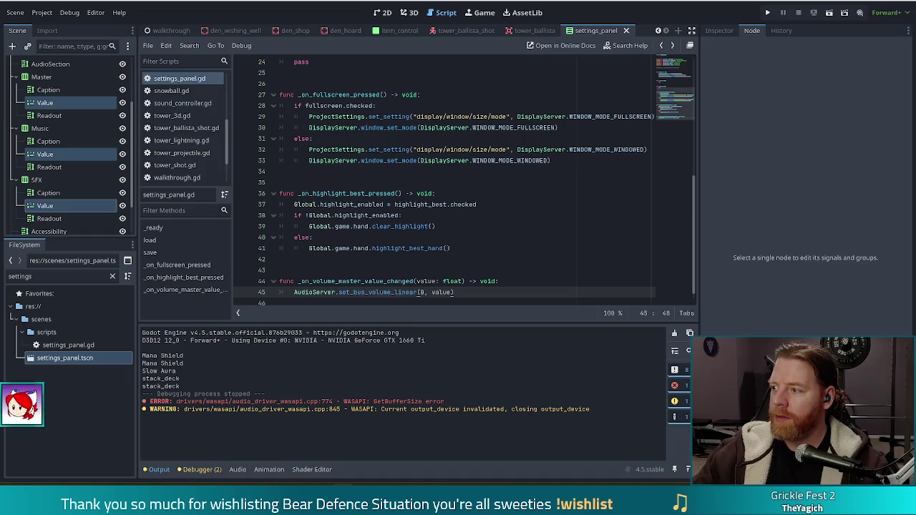
left_click(471, 281)
key("ctrl+s")
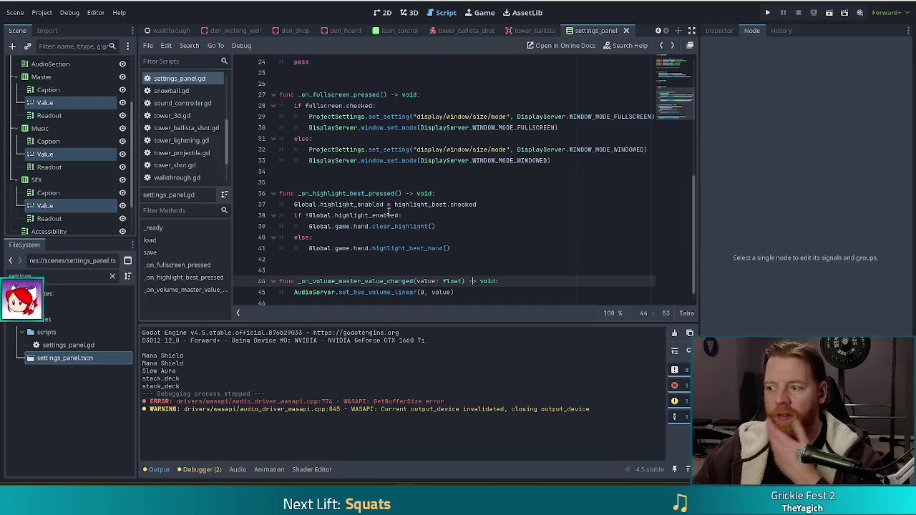
mouse_move(390, 215)
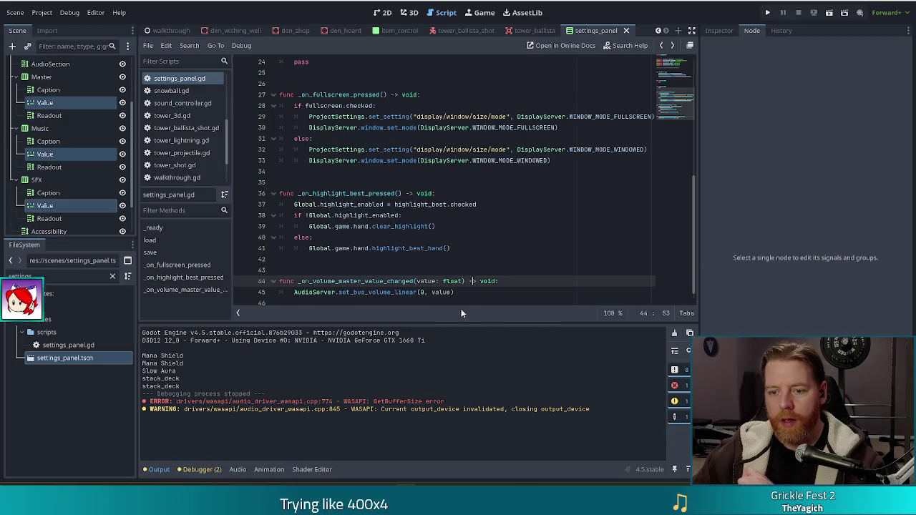
Run the game, start a new game, take Training Wheels, and place a Ballista from two 8s.
left_click(767, 12)
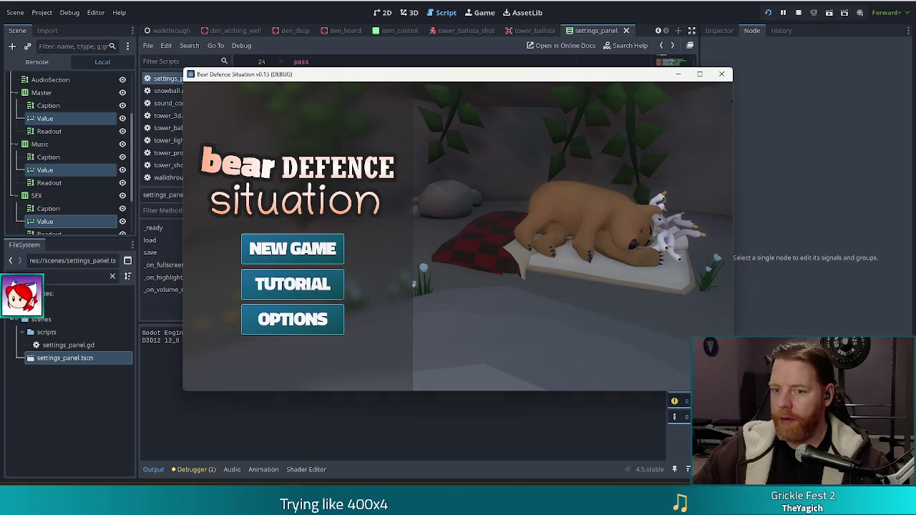
left_click(303, 256)
left_click(530, 331)
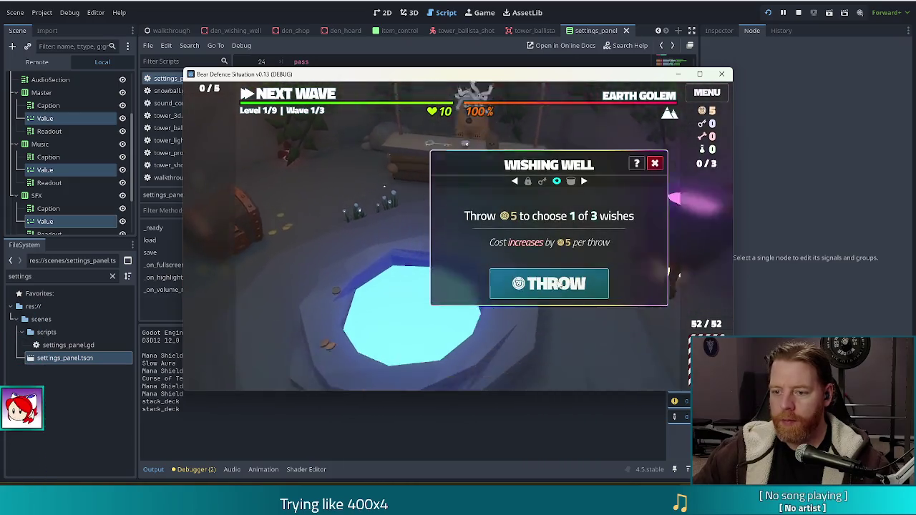
left_click(536, 280)
left_click(501, 189)
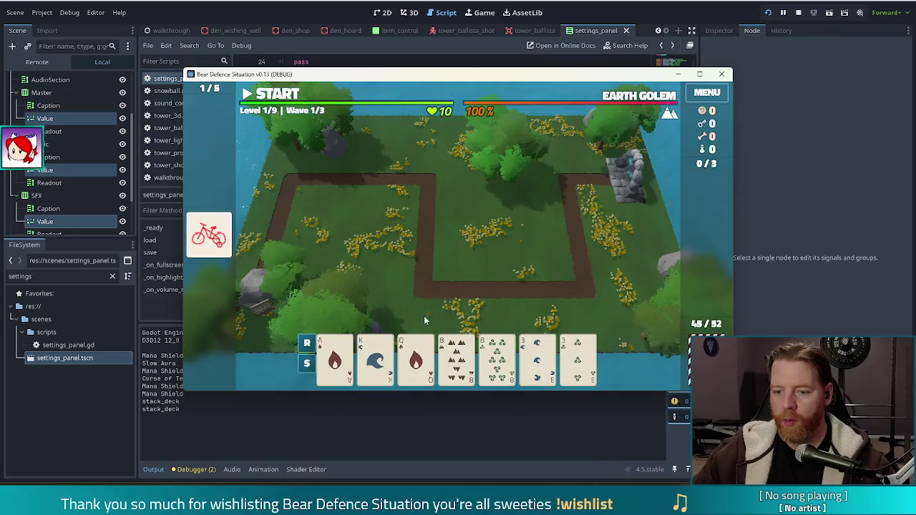
left_click(460, 358)
left_click(502, 358)
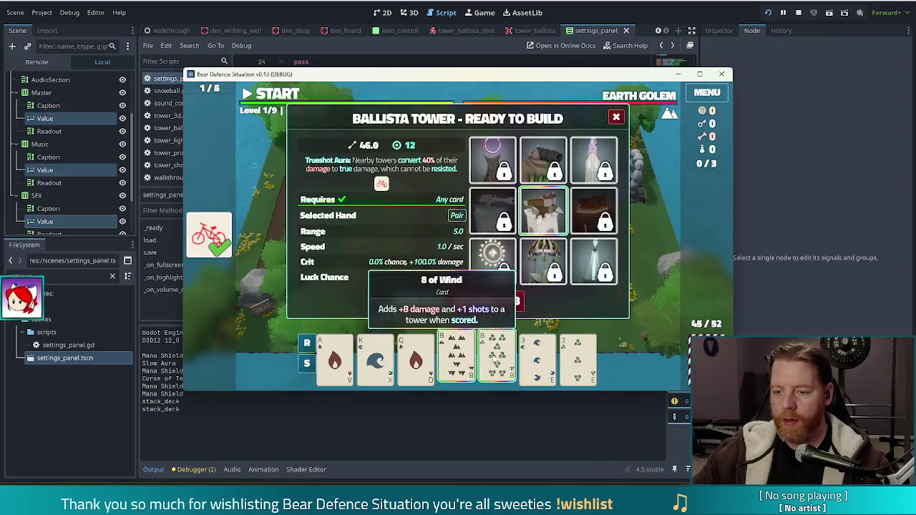
left_click(419, 301)
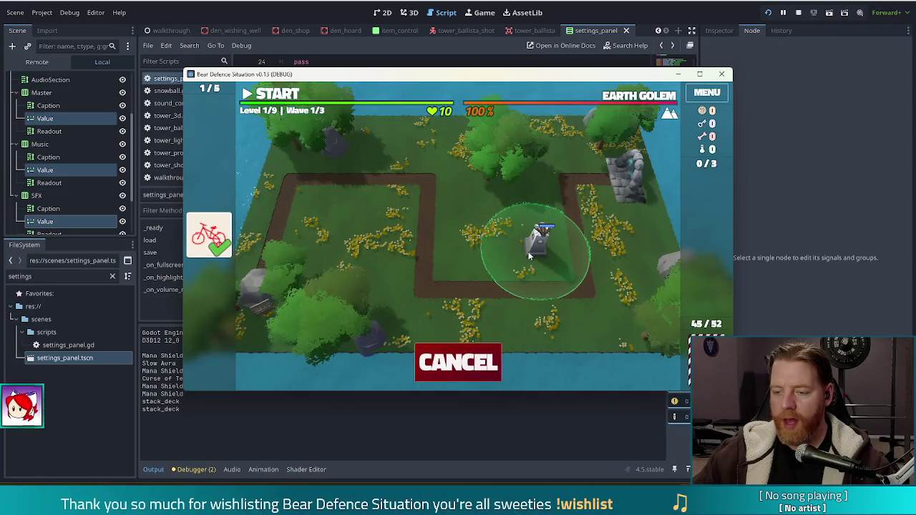
left_click(542, 242)
Build a Light Tower from the pair of 3s and start the wave.
left_click(452, 357)
left_click(492, 357)
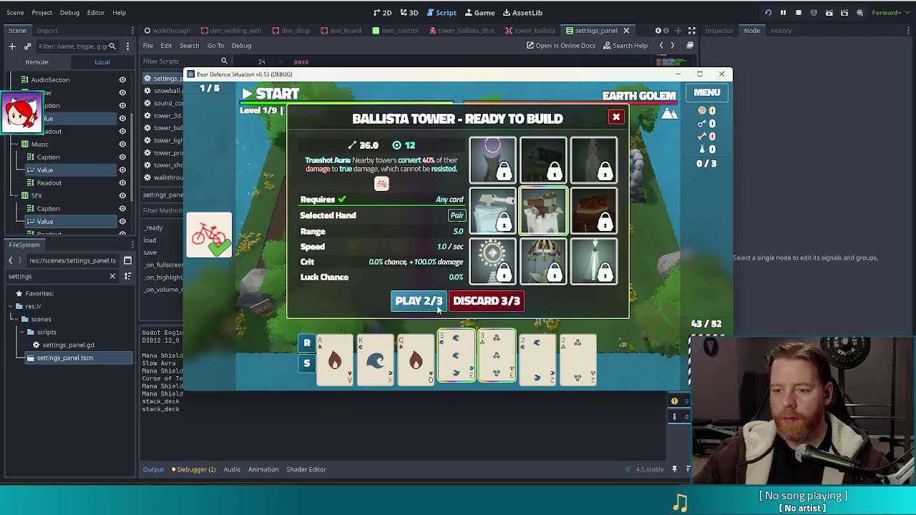
left_click(419, 300)
left_click(474, 256)
left_click(275, 97)
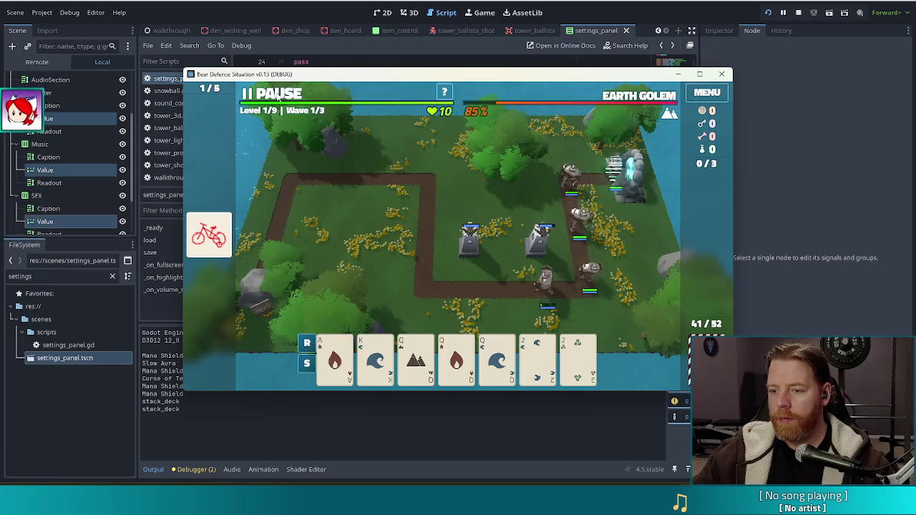
Pause, drag the Master volume slider to 0 in Settings, then return to the editor.
left_click(277, 96)
left_click(708, 91)
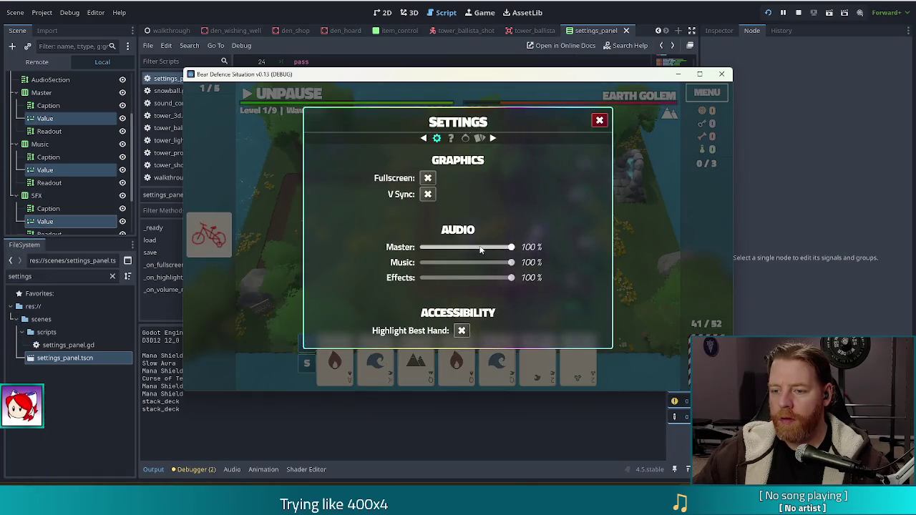
left_click_drag(505, 248, 423, 247)
left_click_drag(505, 247, 420, 250)
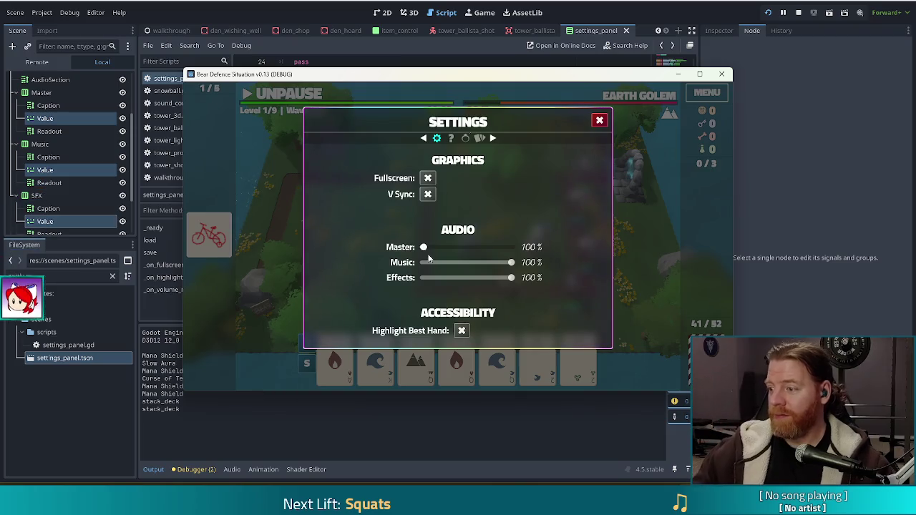
left_click(599, 122)
left_click(285, 94)
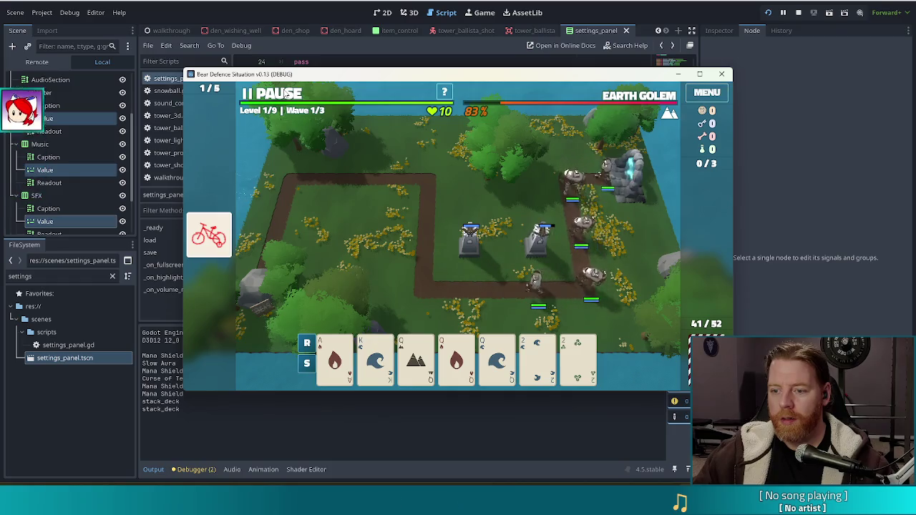
left_click(285, 93)
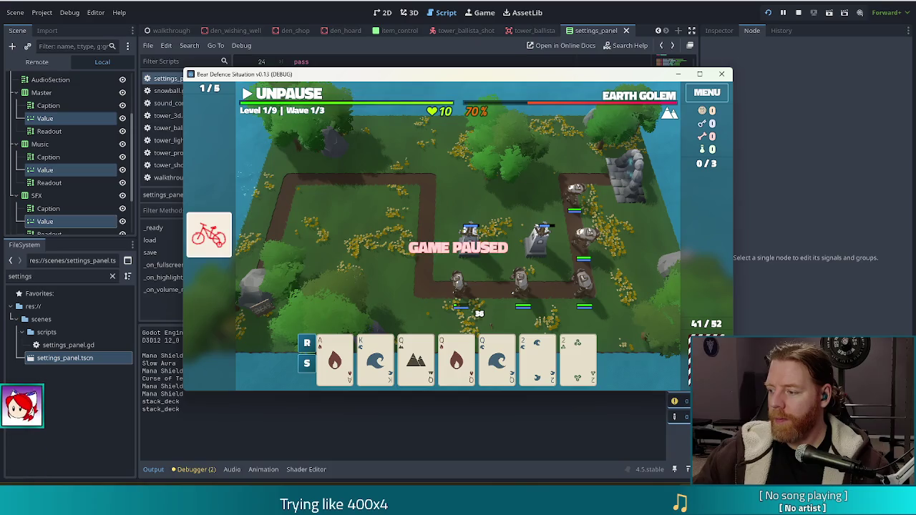
key("alt+Tab")
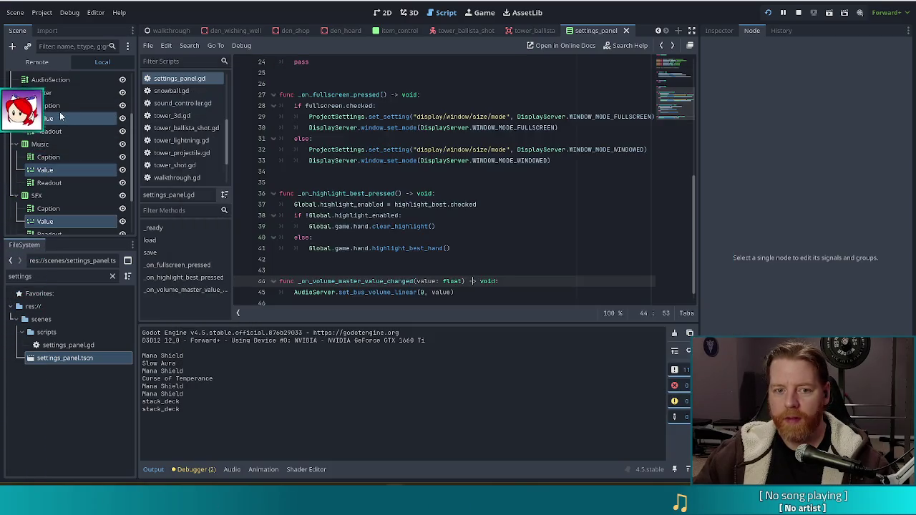
Select the Master, Music and SFX slider nodes and set their Inspector Step to 0.1.
left_click(42, 119)
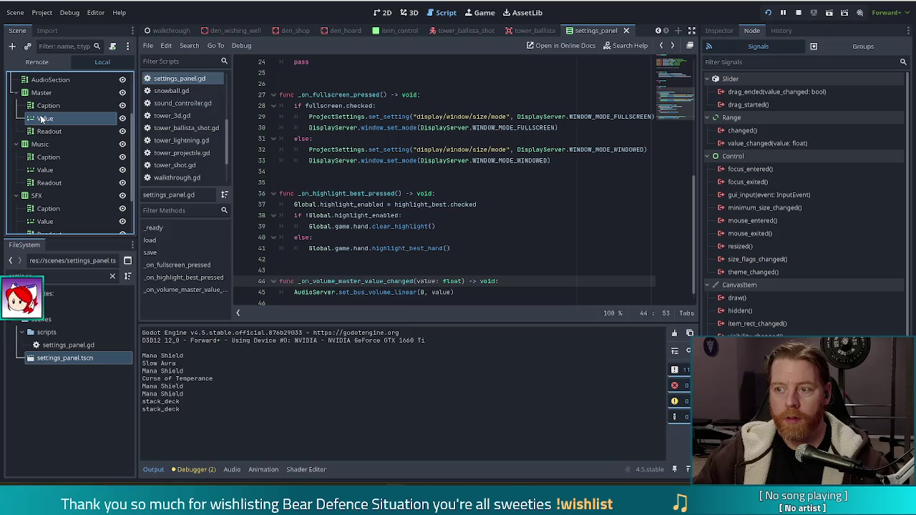
left_click(45, 170, "ctrl")
left_click(45, 222, "ctrl")
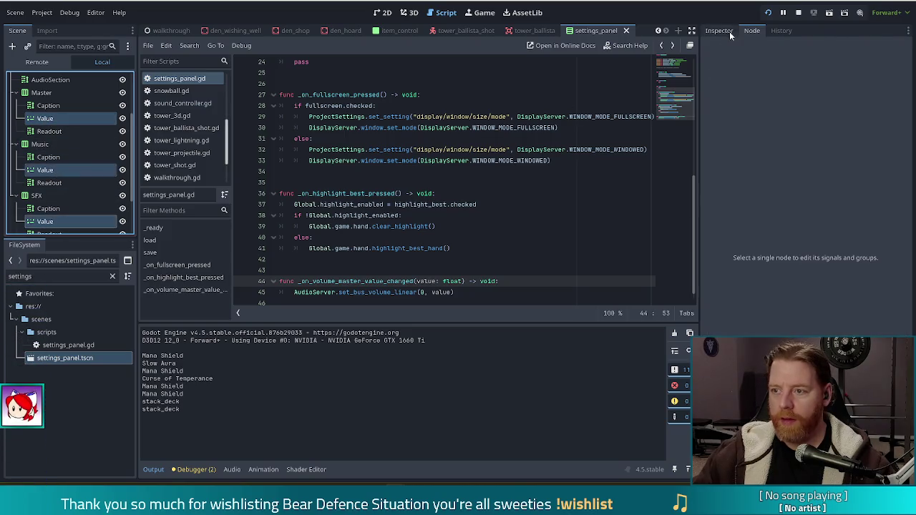
left_click(720, 31)
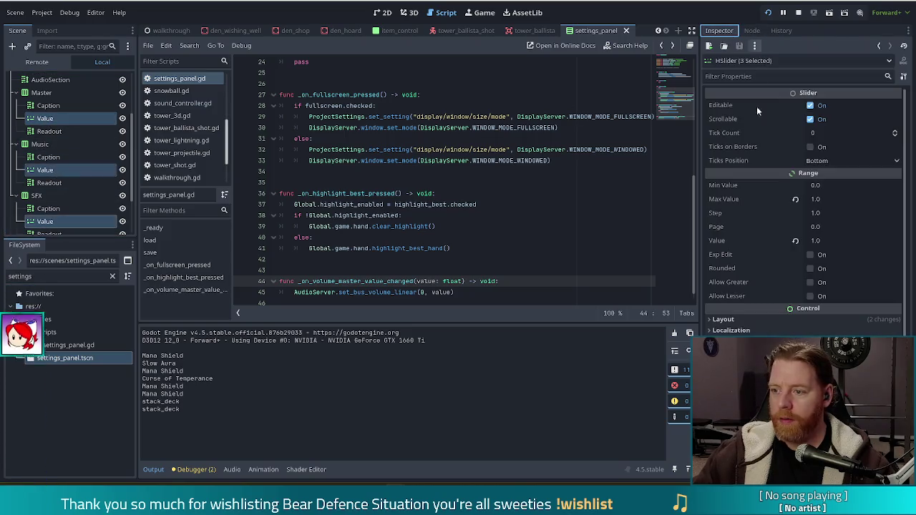
left_click(816, 213)
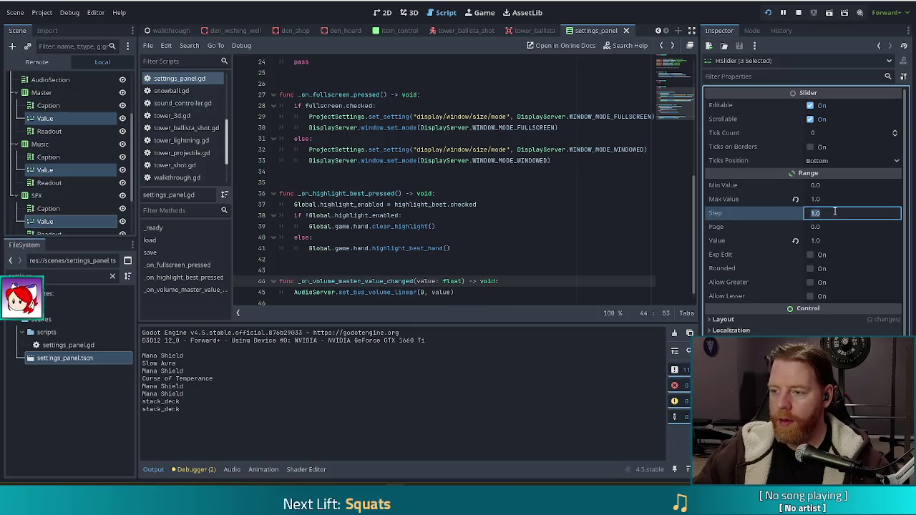
key("BackSpace")
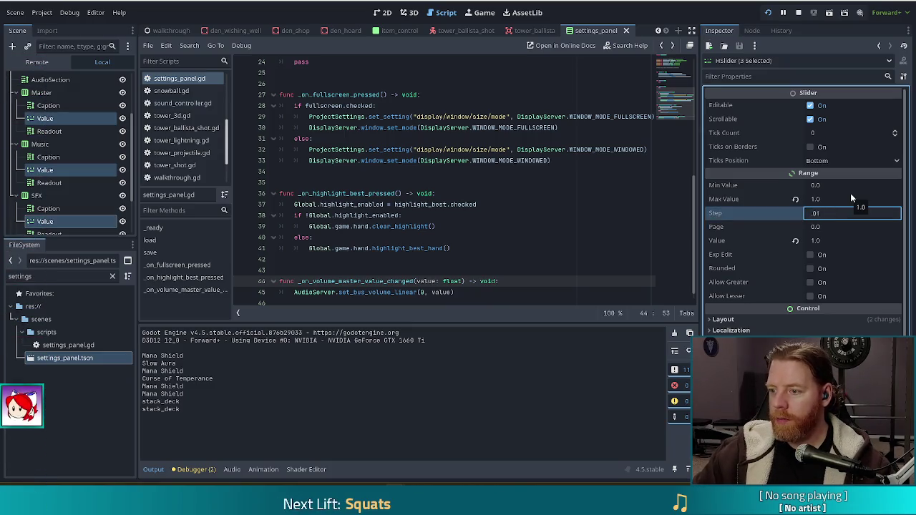
type("0.1")
key("Return")
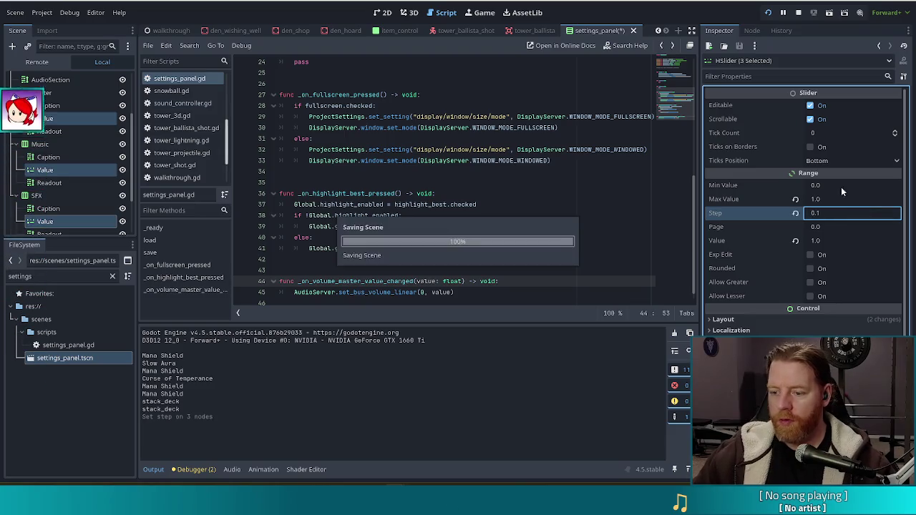
key("F5")
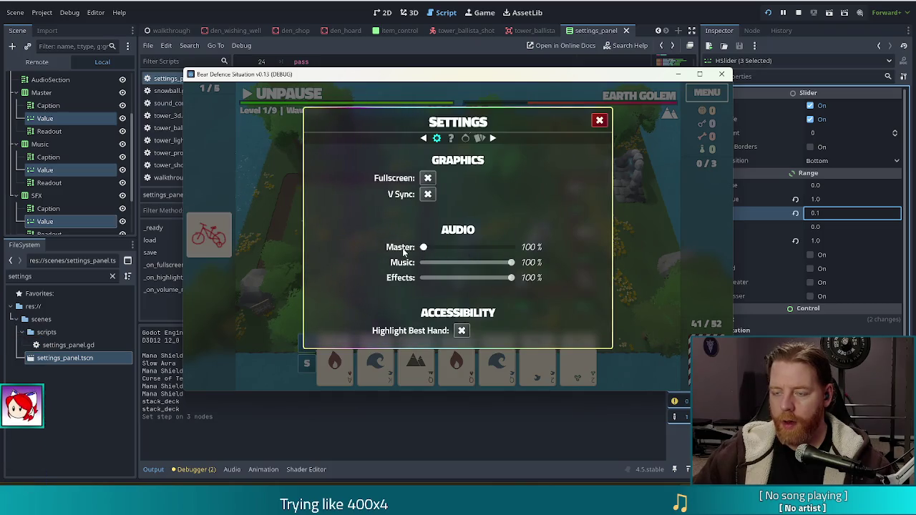
Relaunch the project with F5 and choose NEW GAME to reach Level 1/9.
key("F5")
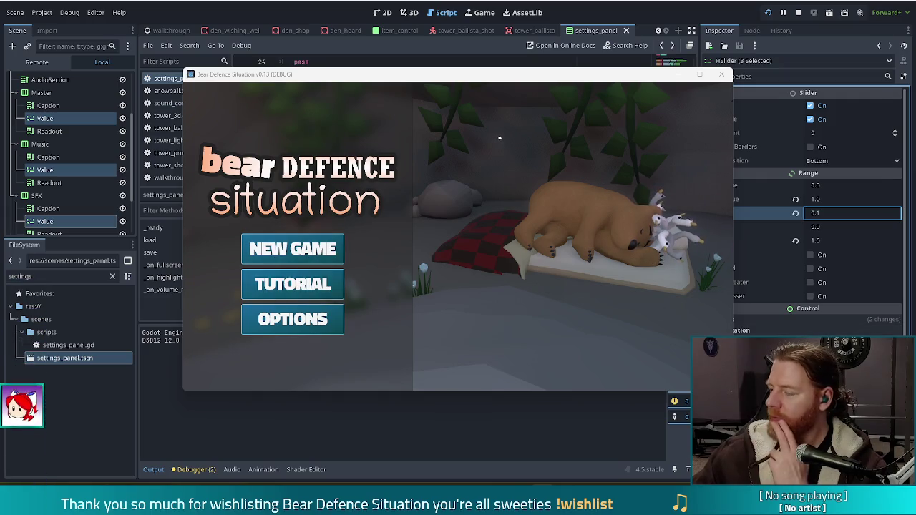
left_click(300, 246)
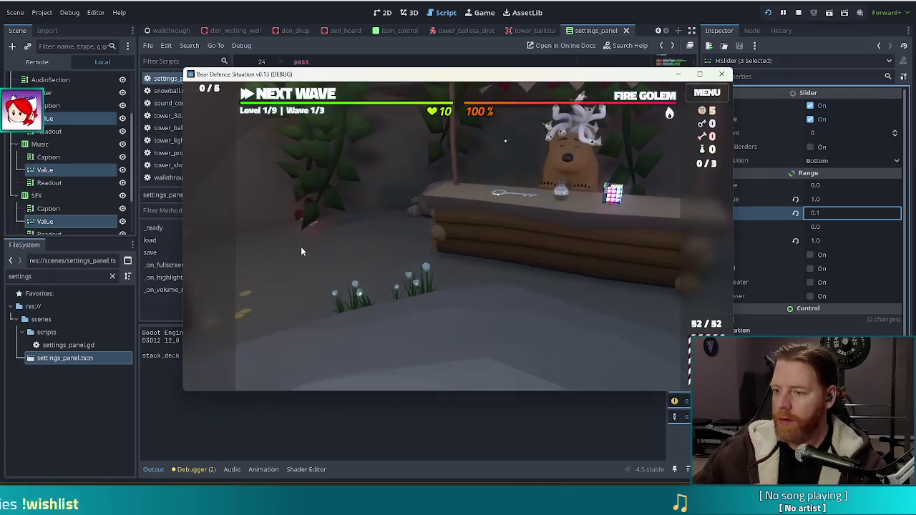
Lower the Master volume, then build a Ballista from K of Fire and K of Earth and start the wave.
key("Escape")
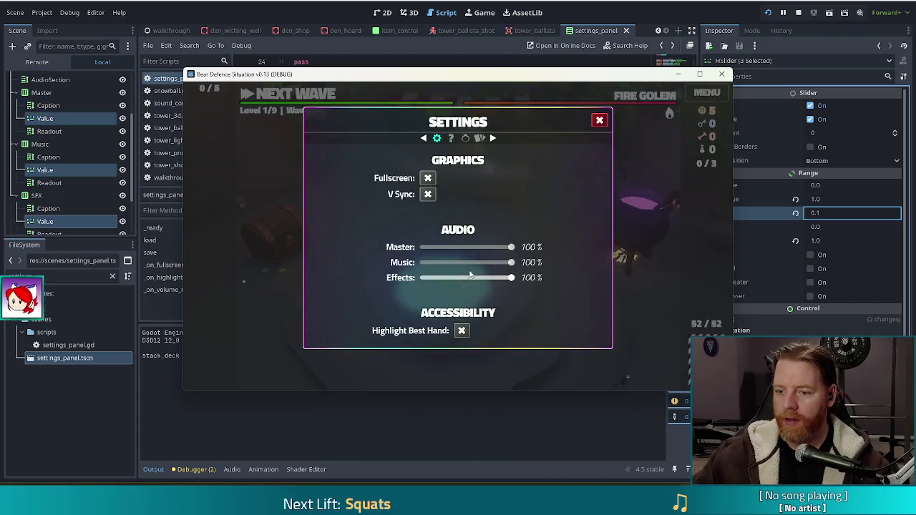
left_click_drag(510, 246, 458, 247)
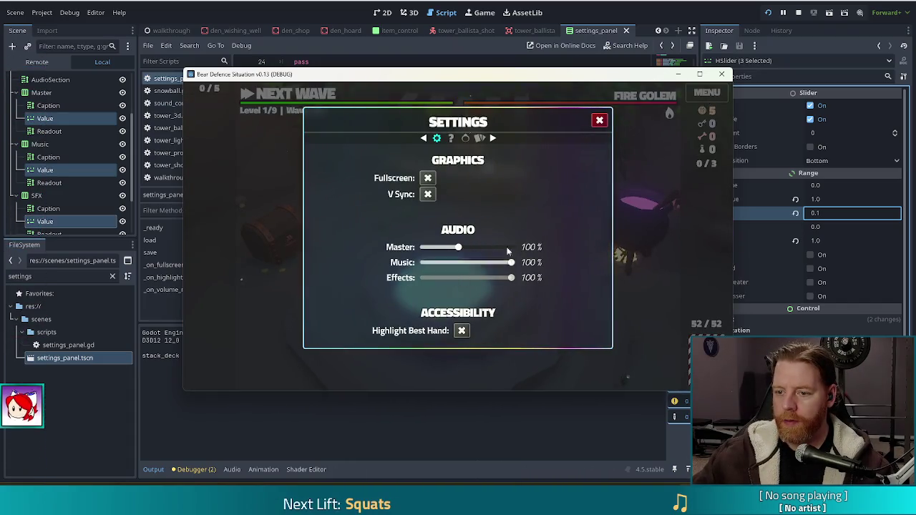
key("Escape")
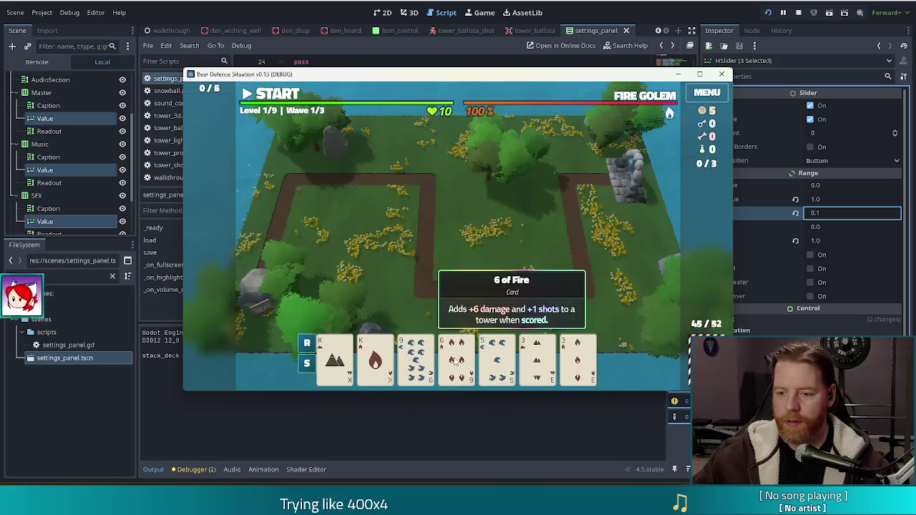
left_click(335, 358)
left_click(375, 358)
left_click(449, 293)
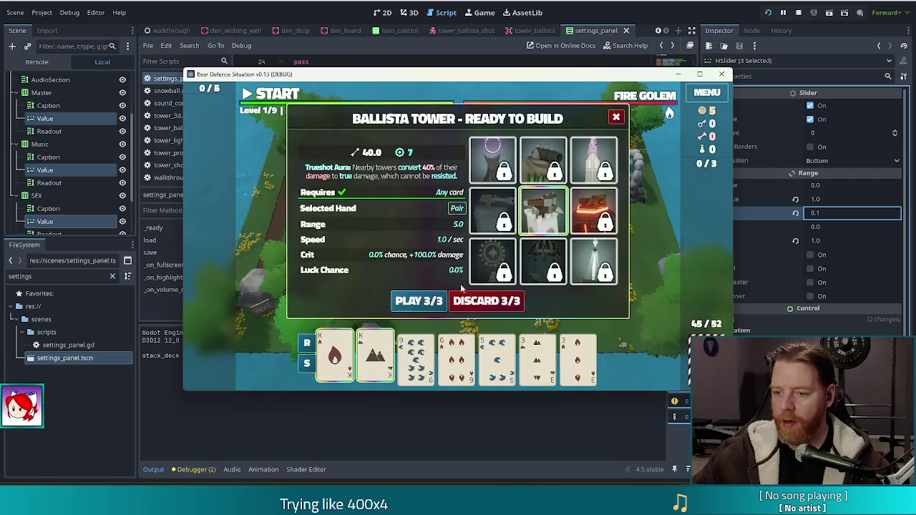
left_click(422, 300)
left_click(542, 237)
left_click(271, 98)
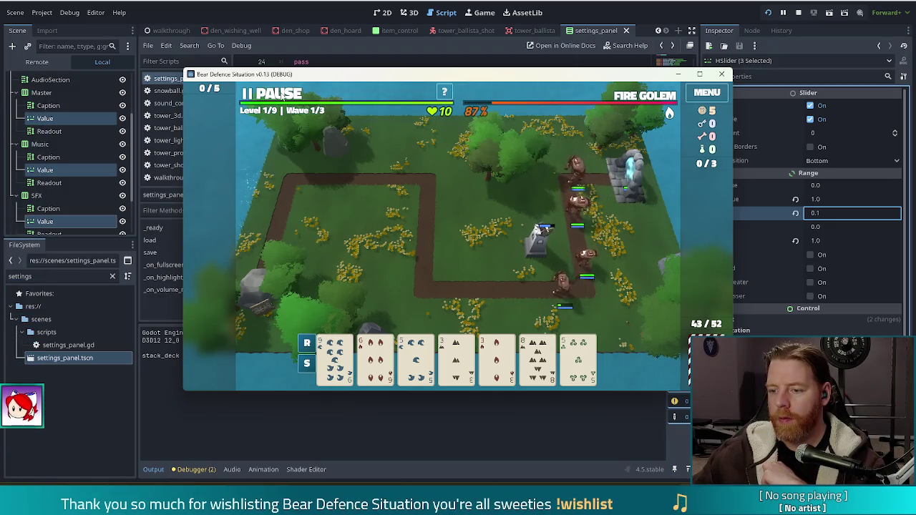
Pause and raise the Master volume slider back to 100%.
left_click(270, 94)
left_click(706, 93)
left_click_drag(458, 250, 511, 247)
left_click(599, 121)
left_click(301, 95)
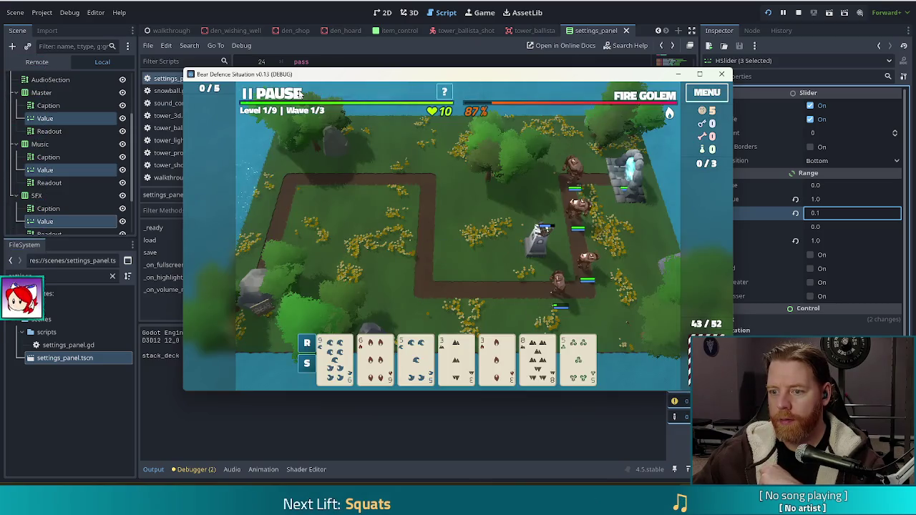
left_click(301, 94)
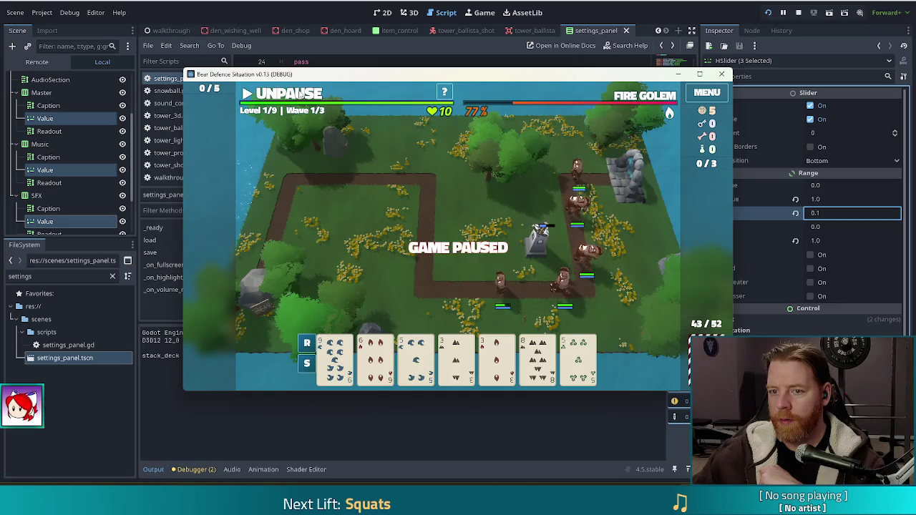
Drop the Master volume near zero, then stop the running game from the editor.
left_click(706, 93)
left_click_drag(511, 247, 427, 250)
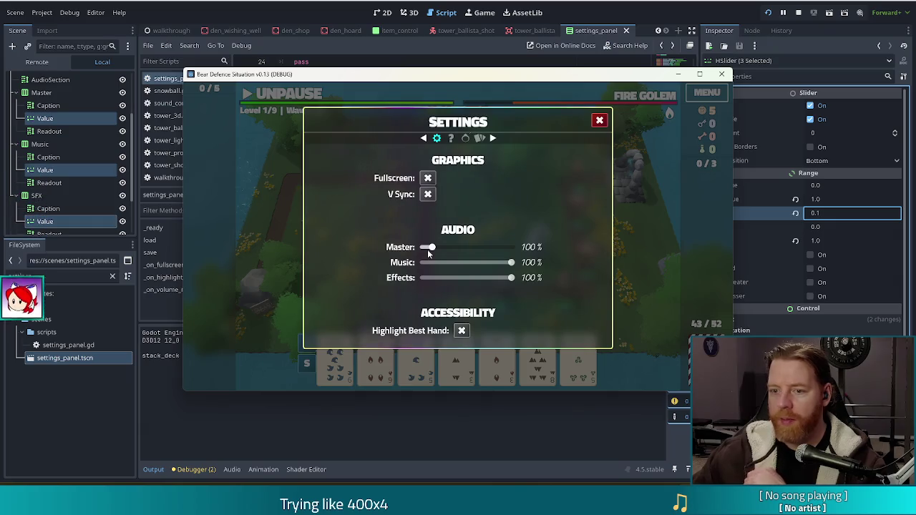
left_click(599, 120)
left_click(286, 97)
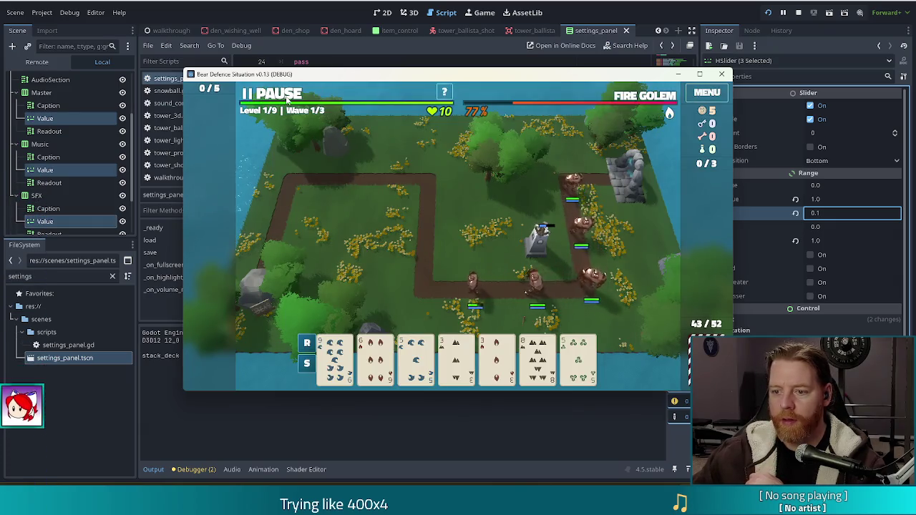
left_click(286, 97)
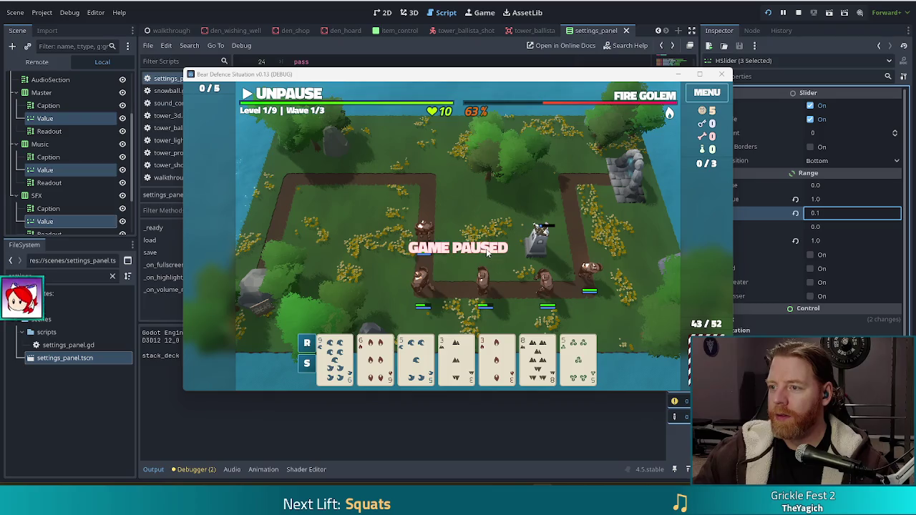
left_click(798, 12)
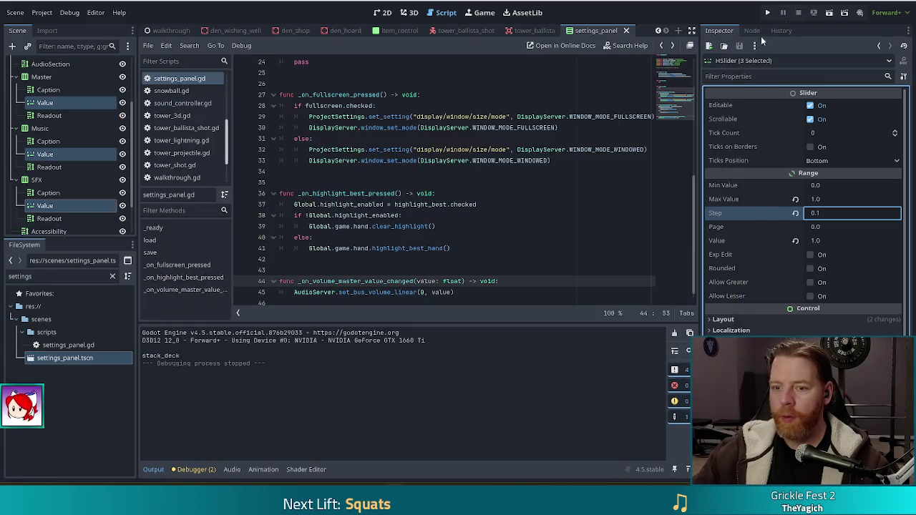
Duplicate the master volume handler and rename the copy _on_volume_effects_value_changed.
scroll(471, 262, "down", 1)
left_click_drag(462, 281, 490, 270)
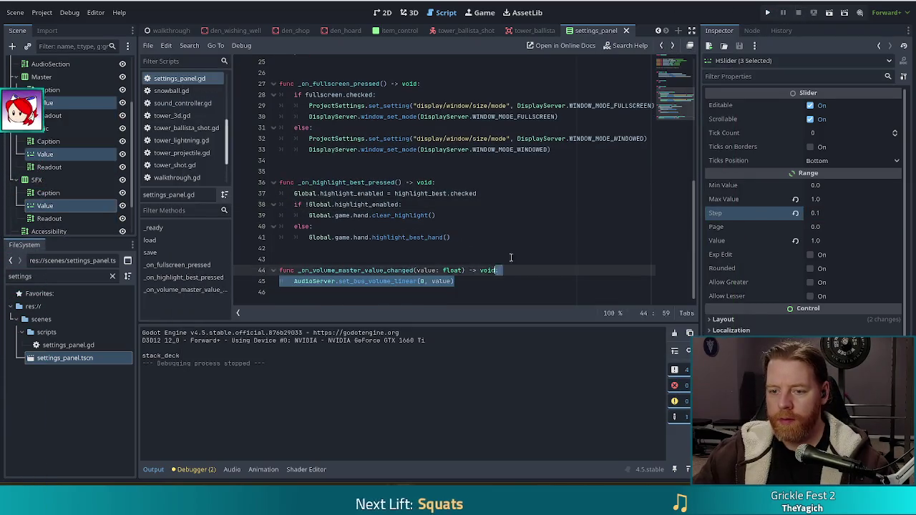
type("func _on_volume_master_value_changed(value: float) -> void: \tAudioServer.set_bus_volume_linear(0, value)")
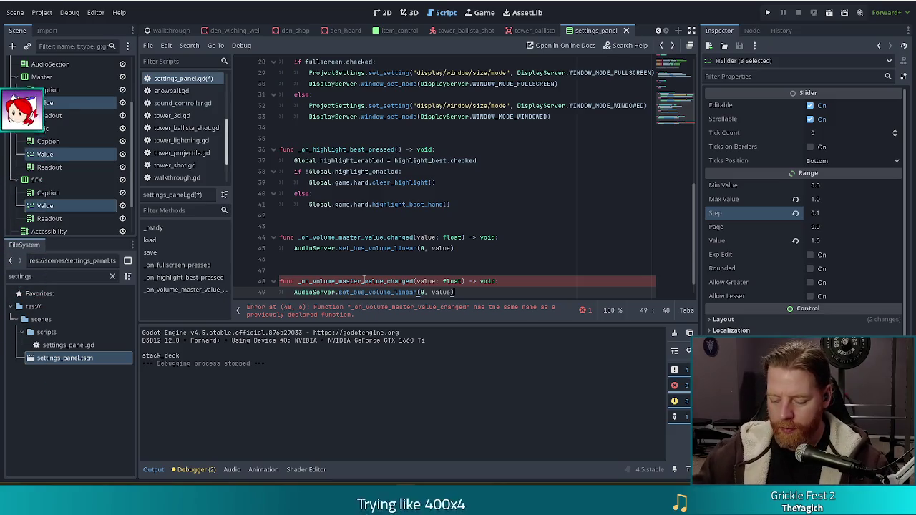
scroll(459, 241, "down", 1)
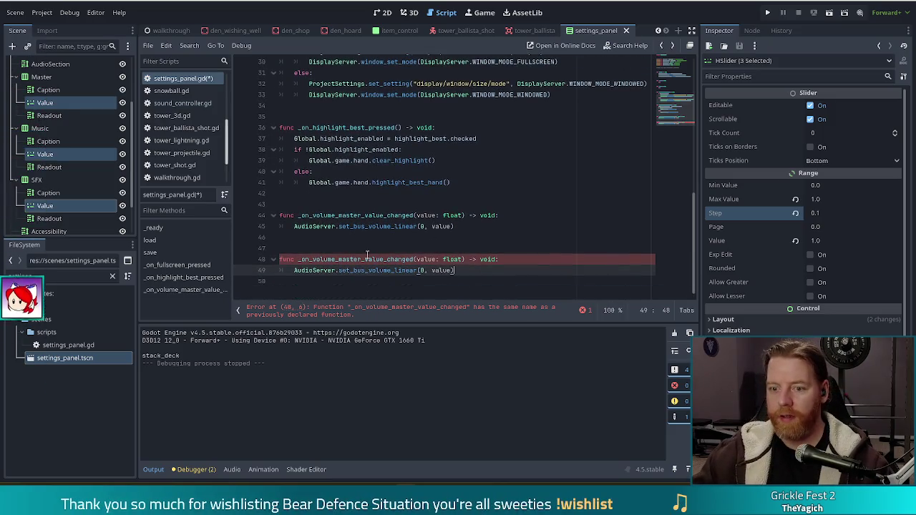
left_click(357, 259)
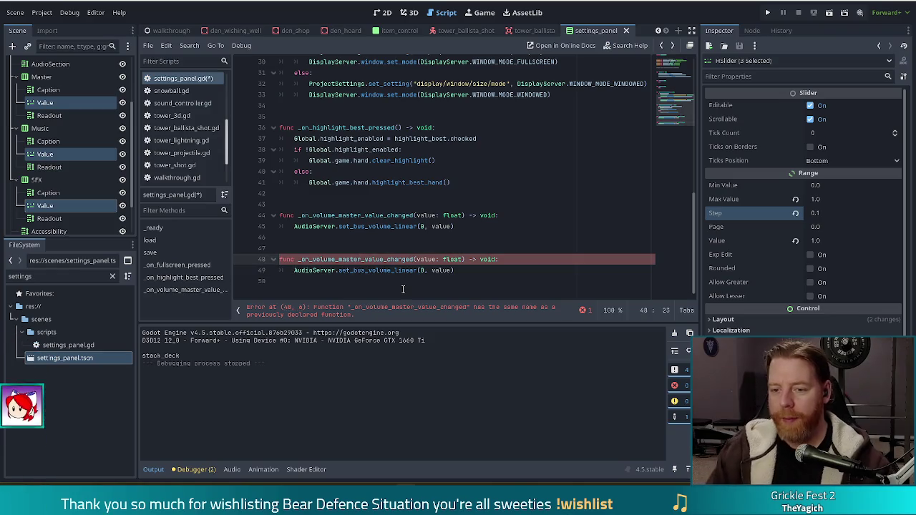
left_click(680, 78)
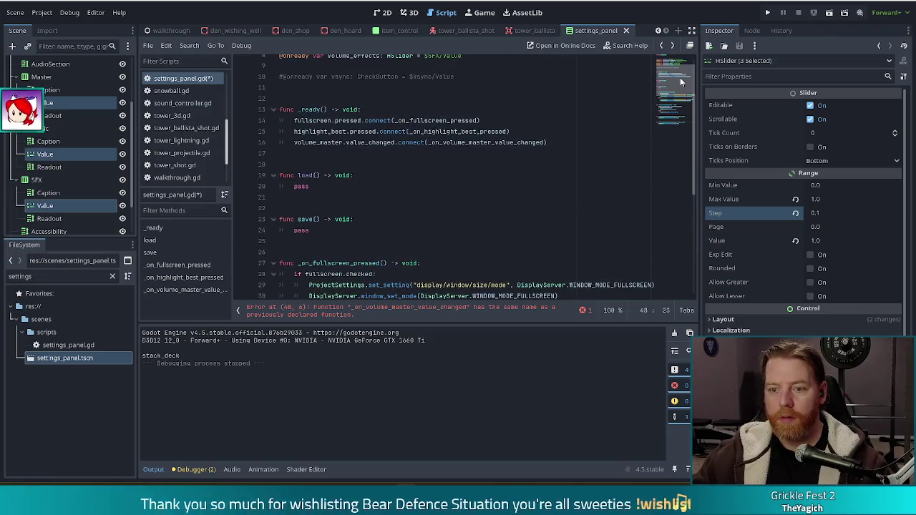
mouse_move(679, 77)
left_mouse_down()
mouse_move(680, 68)
mouse_move(679, 146)
left_mouse_up()
key("BackSpace")
key("BackSpace")
key("BackSpace")
type("ffects_value_changed(value: float) -> void:")
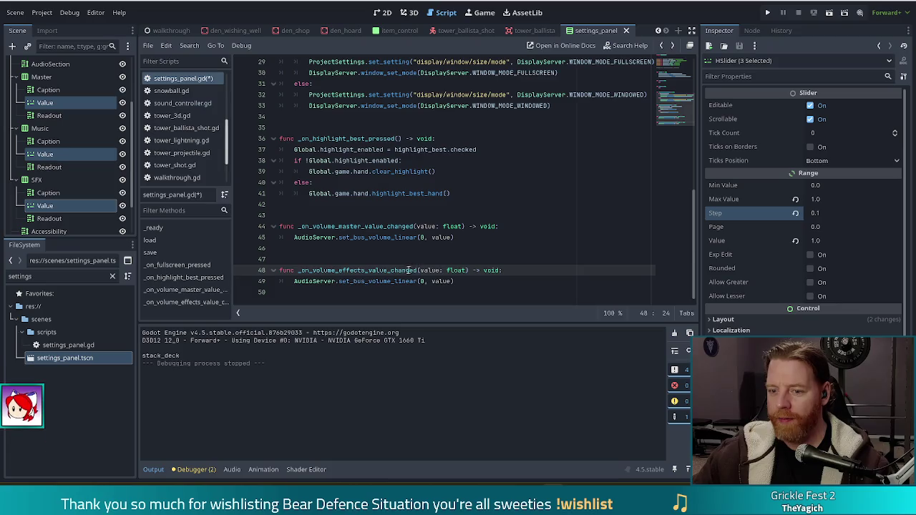
Change the copy's bus index from 0 to 2 and save the script.
left_click(444, 286)
key("Left")
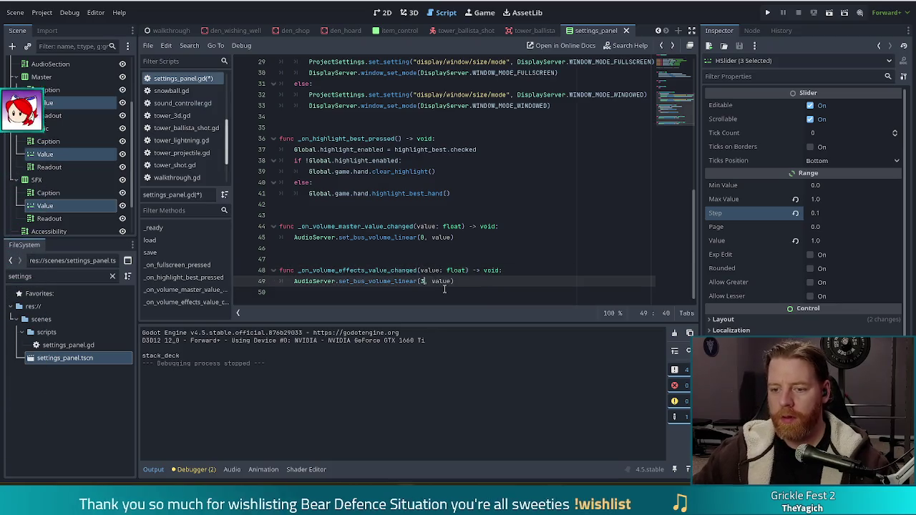
key("BackSpace")
type("2")
key("ctrl+s")
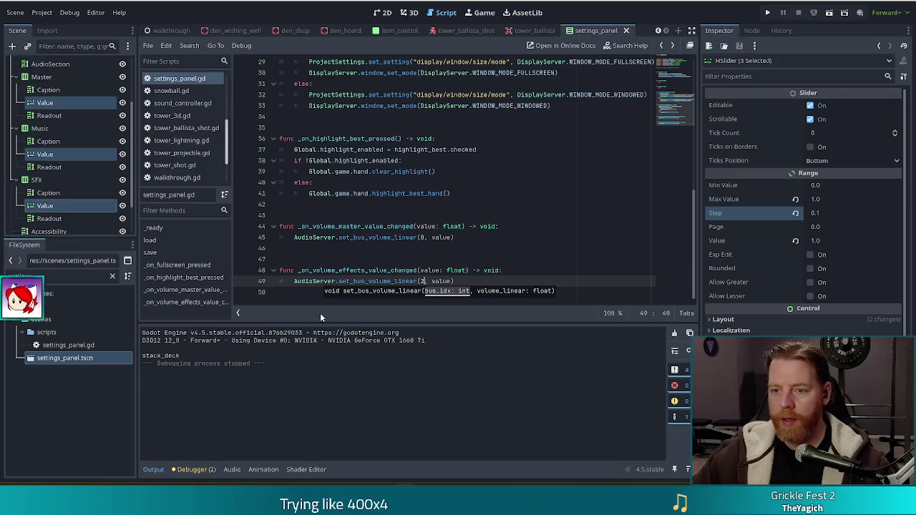
left_click(449, 227)
left_click(683, 80)
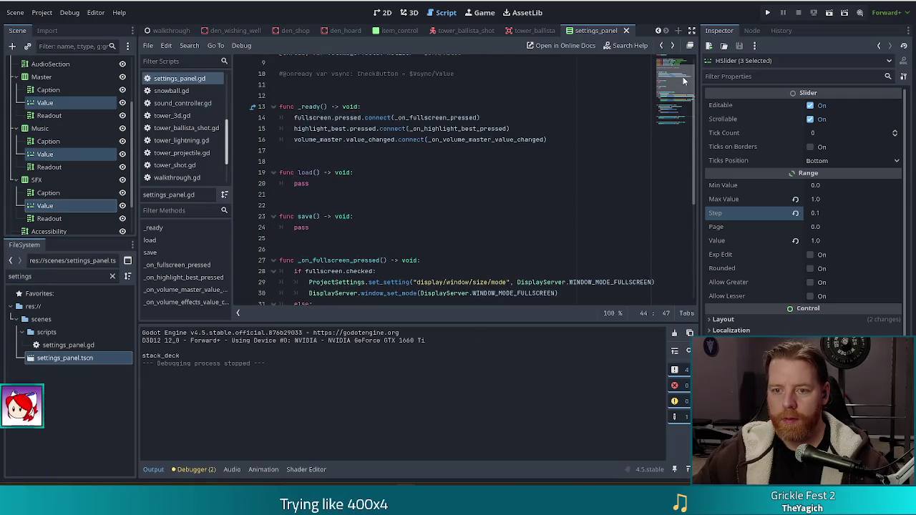
left_click_drag(549, 141, 558, 122)
left_click(548, 139)
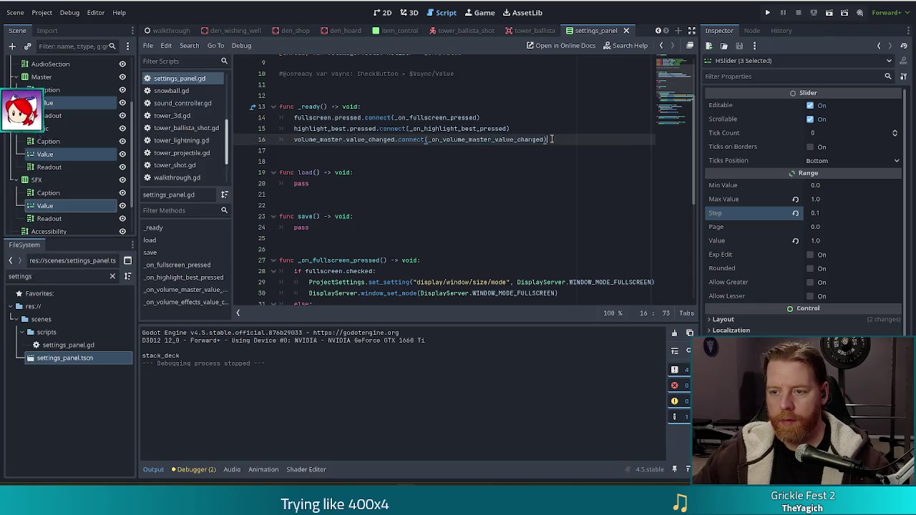
Duplicate the master connect line in _ready and change its slider to volume_effects.
key("ctrl+shift+d")
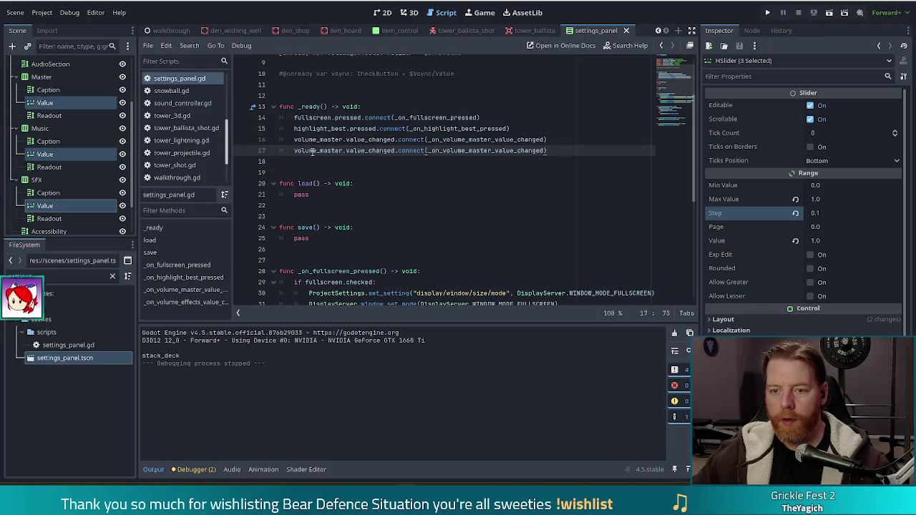
left_click(343, 151)
key("BackSpace")
key("BackSpace")
key("BackSpace")
type("effects")
left_click(393, 117)
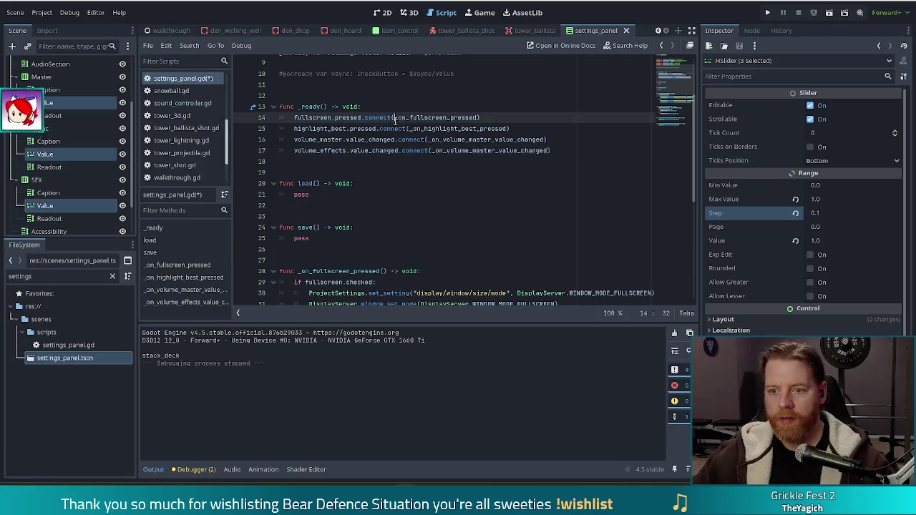
scroll(673, 133, "down", 7)
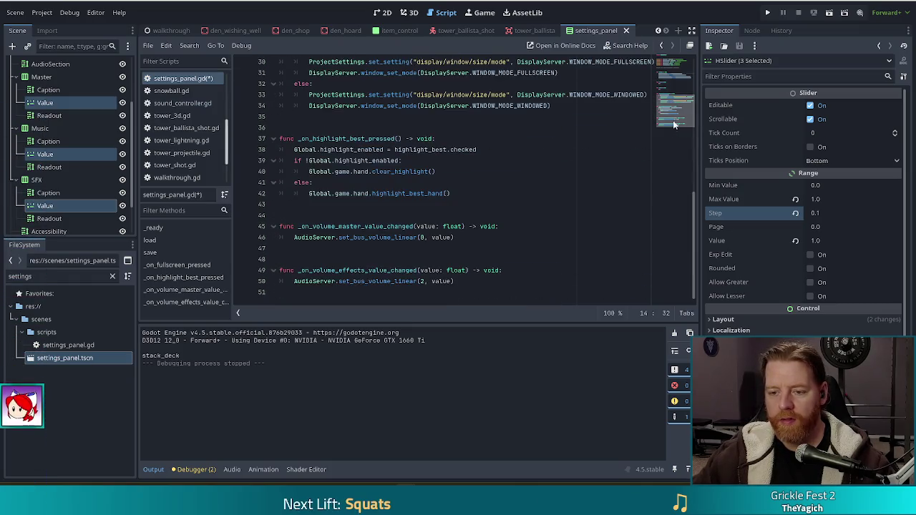
scroll(545, 108, "up", 7)
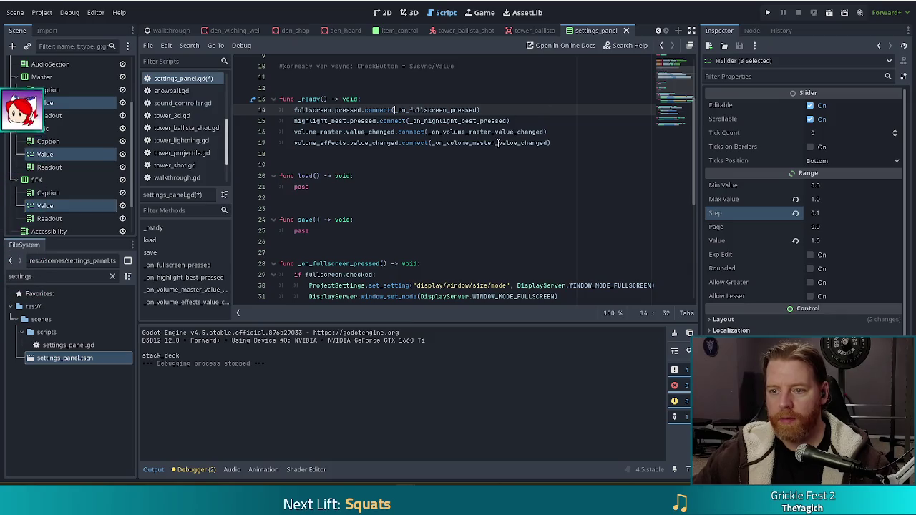
left_click(495, 132)
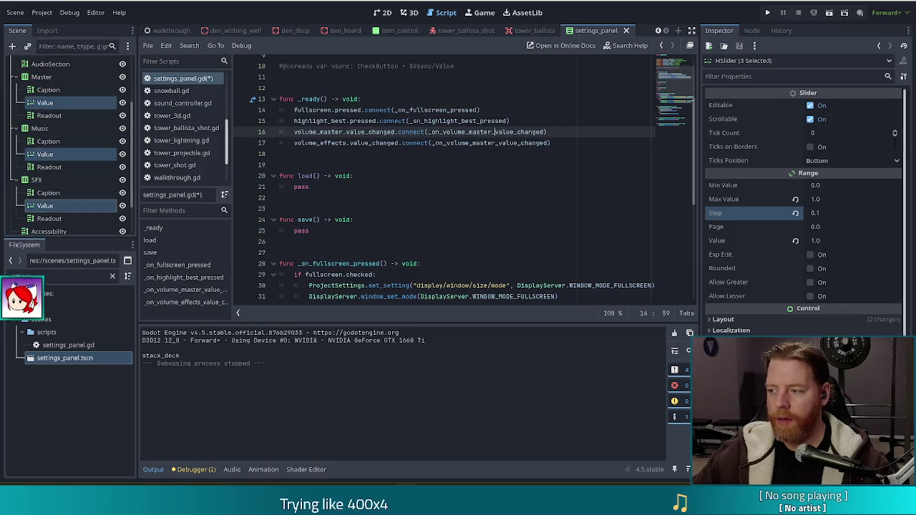
Point the copy at _on_volume_effects_value_changed, save, and switch to the Newgrounds browser.
double_click(484, 143)
type("effects")
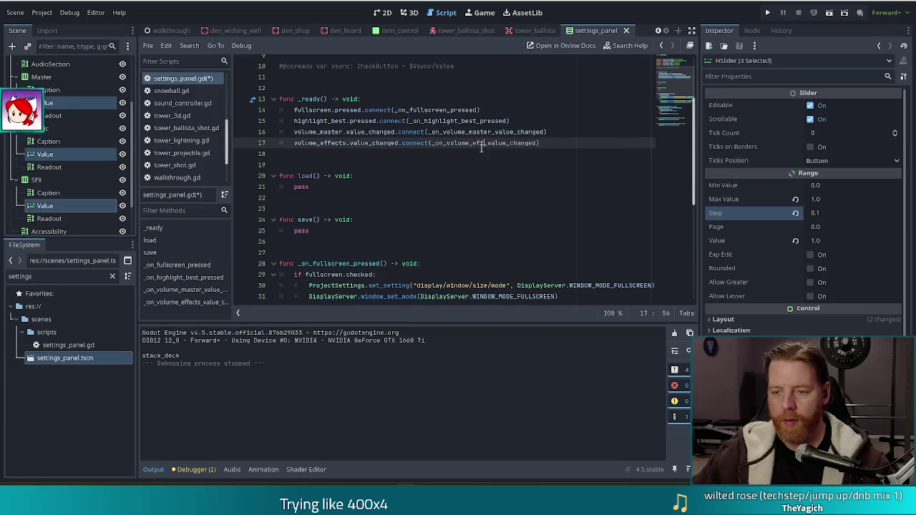
key("ctrl+s")
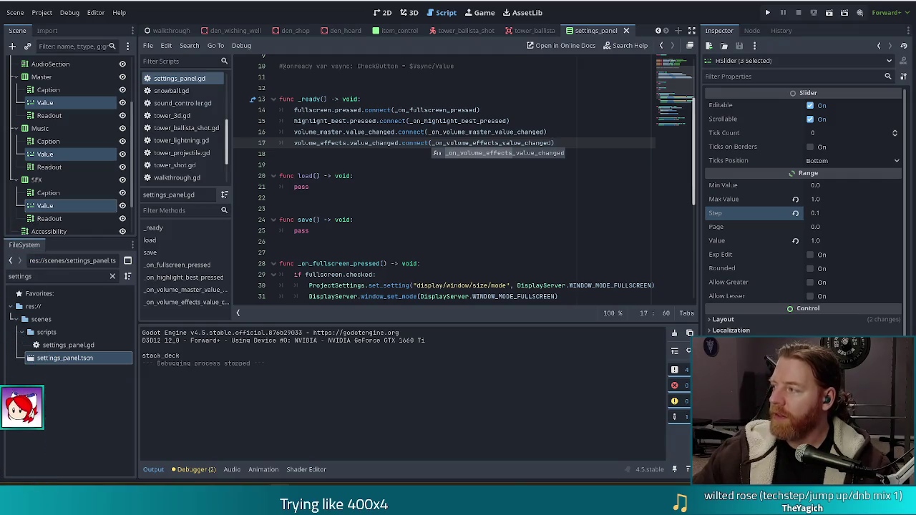
key("alt+Tab")
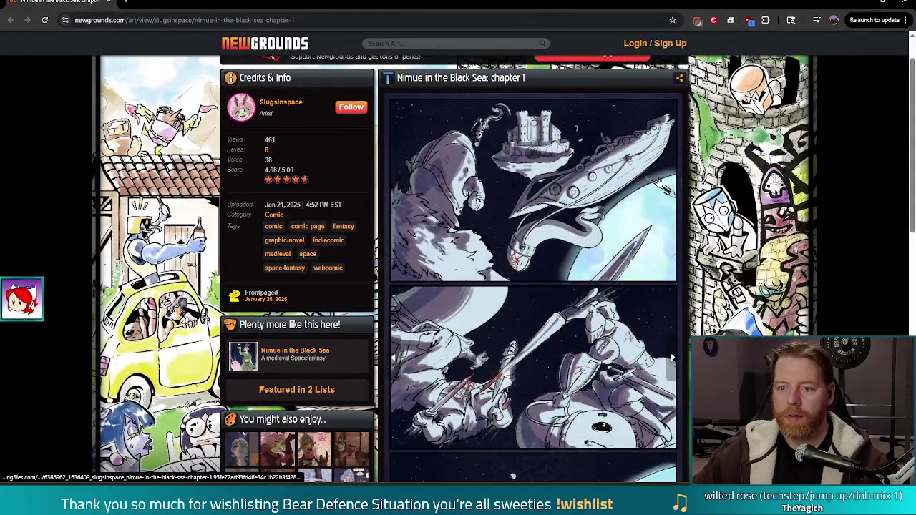
Close the Chrome window showing the Newgrounds comic to get back to settings_panel.gd in Godot.
scroll(613, 201, "down", 3)
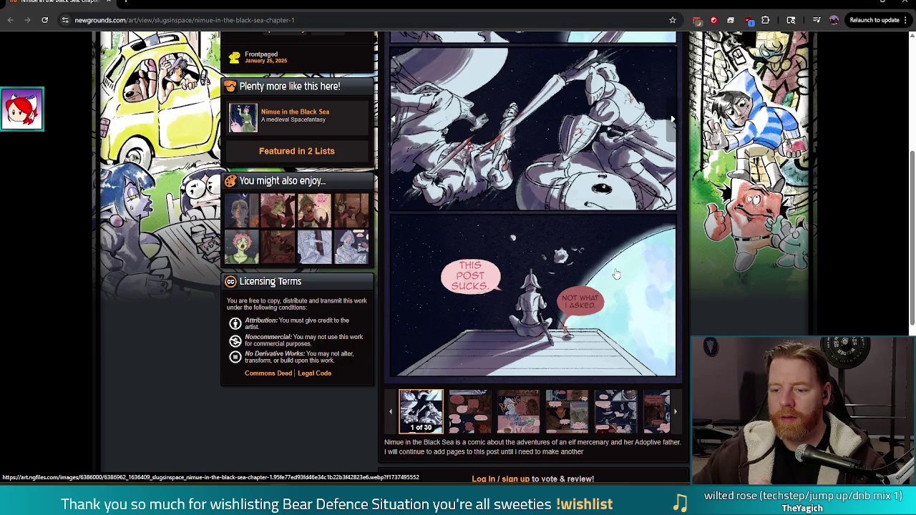
scroll(616, 274, "up", 1)
scroll(616, 274, "up", 3)
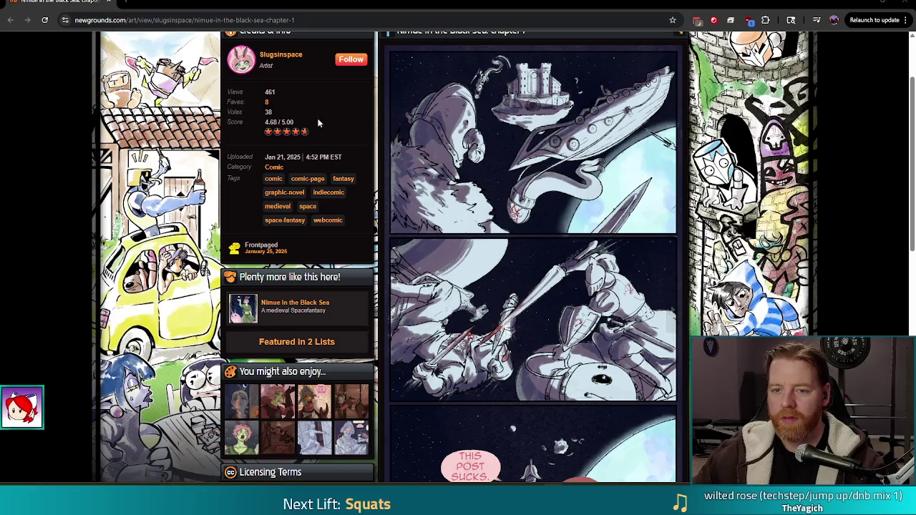
left_click(907, 4)
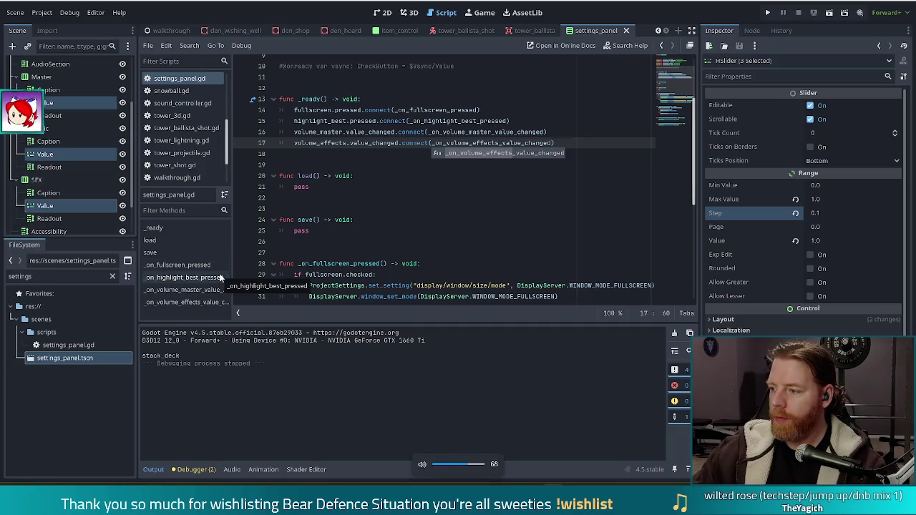
Move to the volume handlers at the end of settings_panel.gd and run the project.
left_click(371, 133)
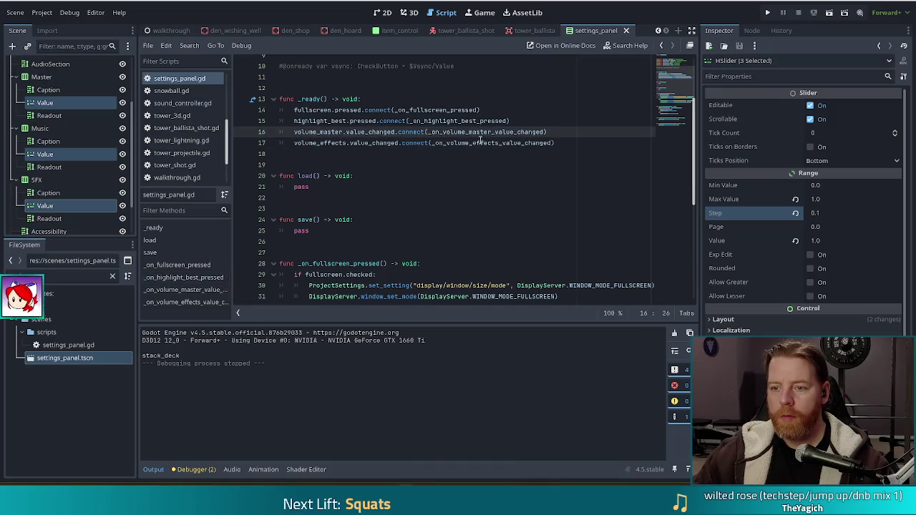
scroll(673, 96, "down", 5)
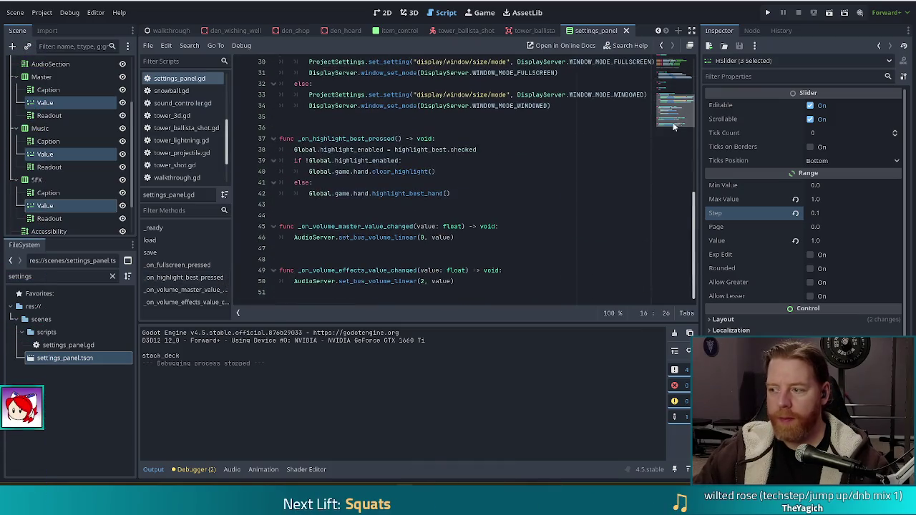
left_click(452, 281)
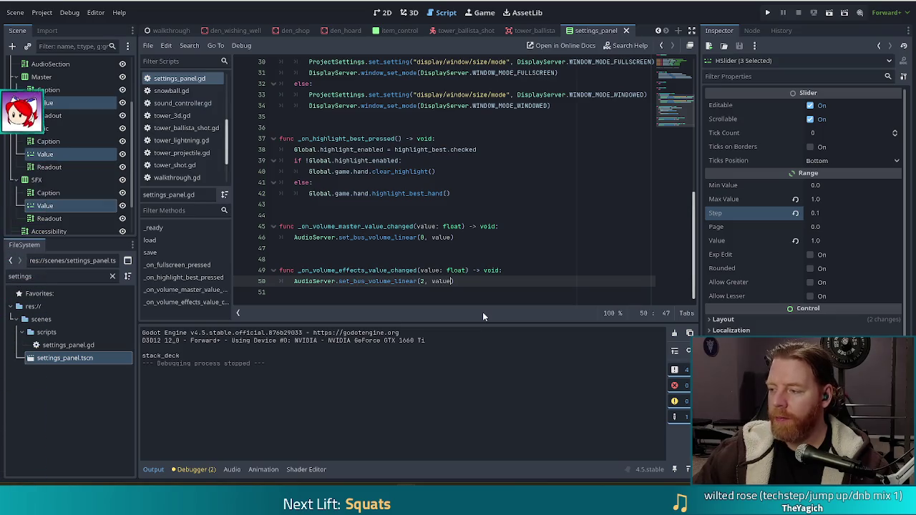
left_click(766, 13)
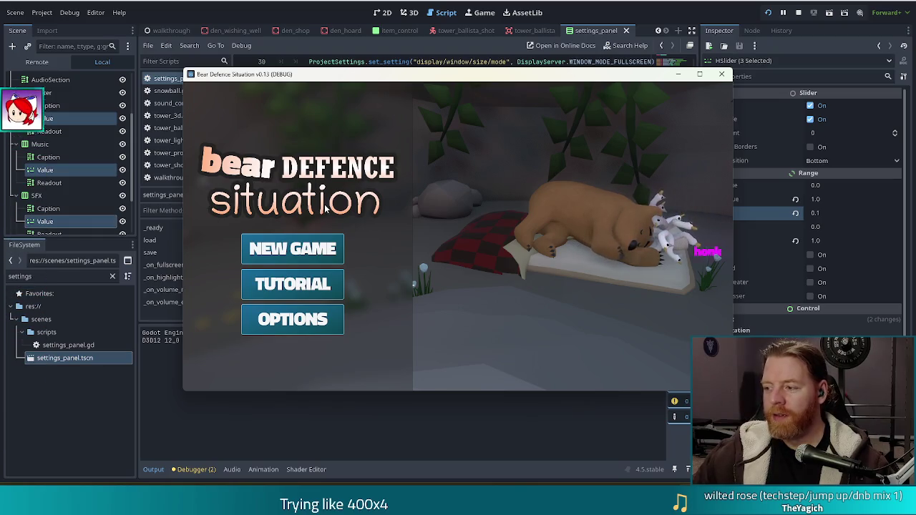
Start a new game and play a pair of 6s to place the first Ballista tower.
left_click(293, 248)
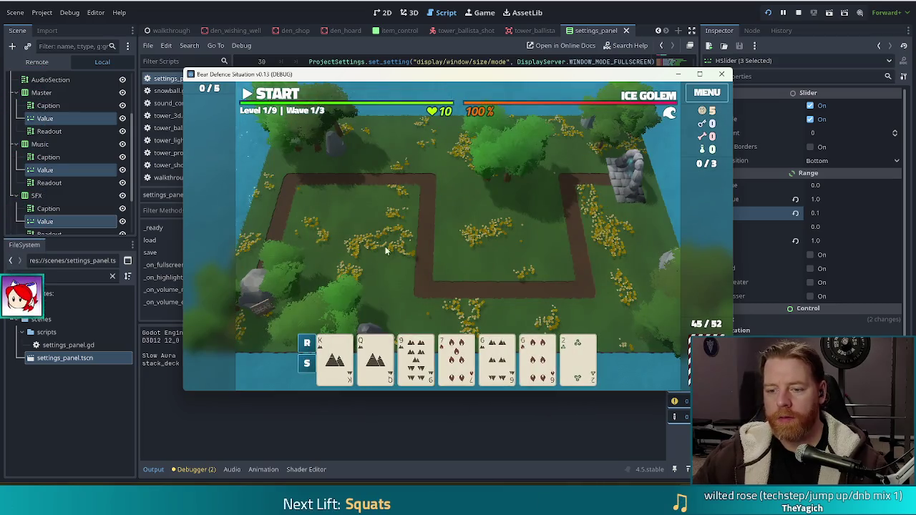
mouse_move(498, 356)
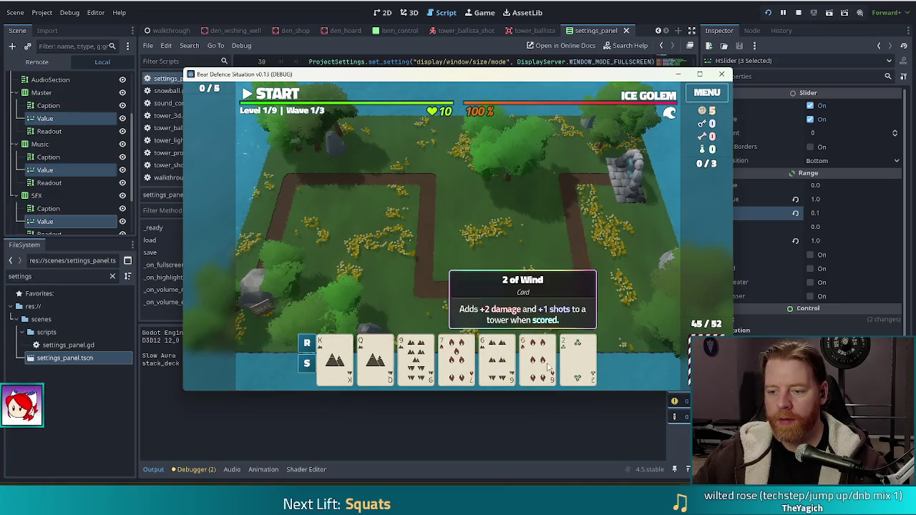
left_click(567, 365)
left_click(568, 365)
left_click(568, 365)
left_click(568, 364)
left_click(538, 357)
left_click(497, 358)
left_click(410, 304)
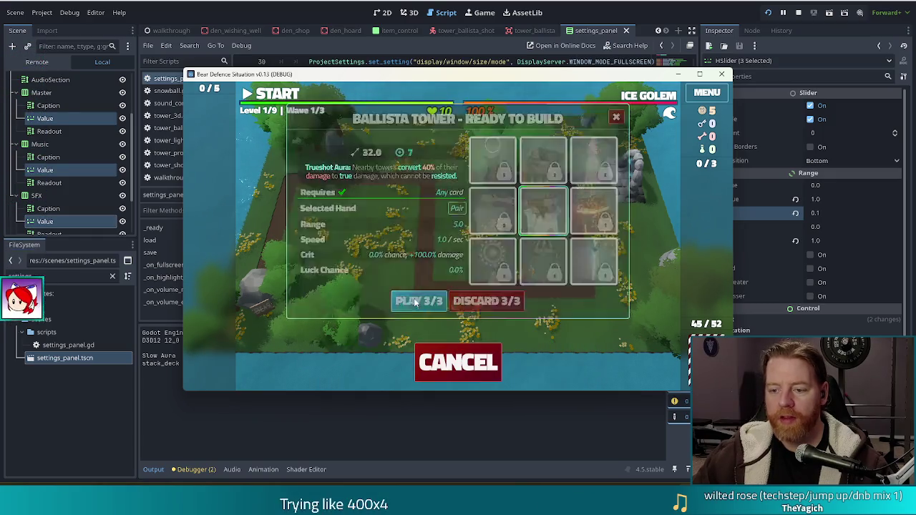
left_click(530, 241)
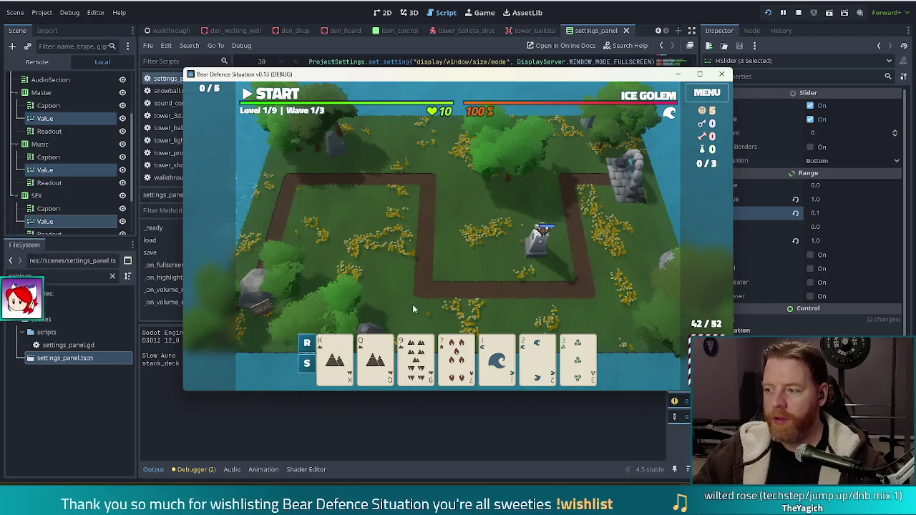
Sort the hand, discard the 9, and play a pair of Jacks to place a second Ballista.
left_click(306, 342)
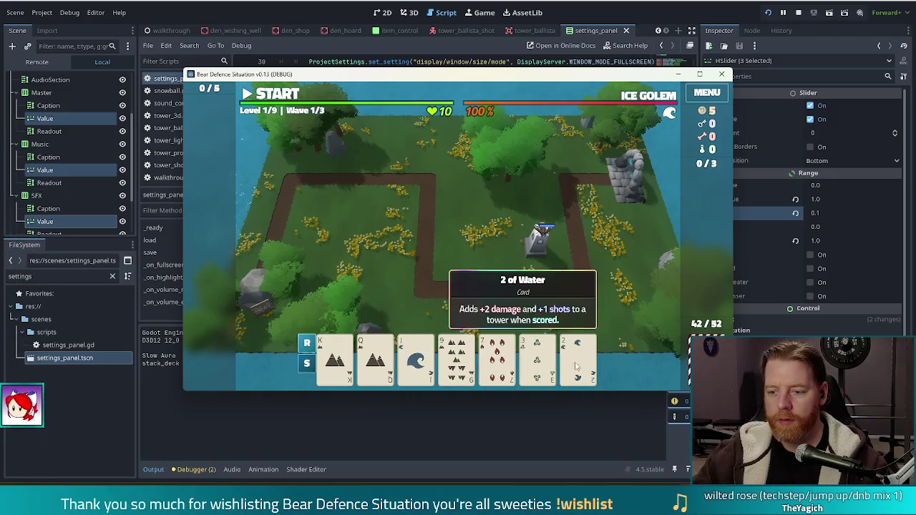
left_click(456, 356)
left_click(489, 301)
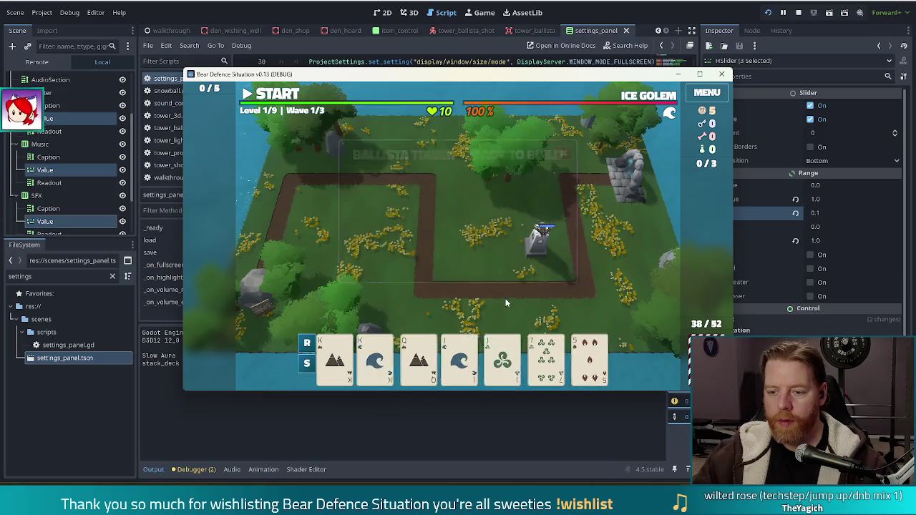
left_click(456, 355)
left_click(497, 356)
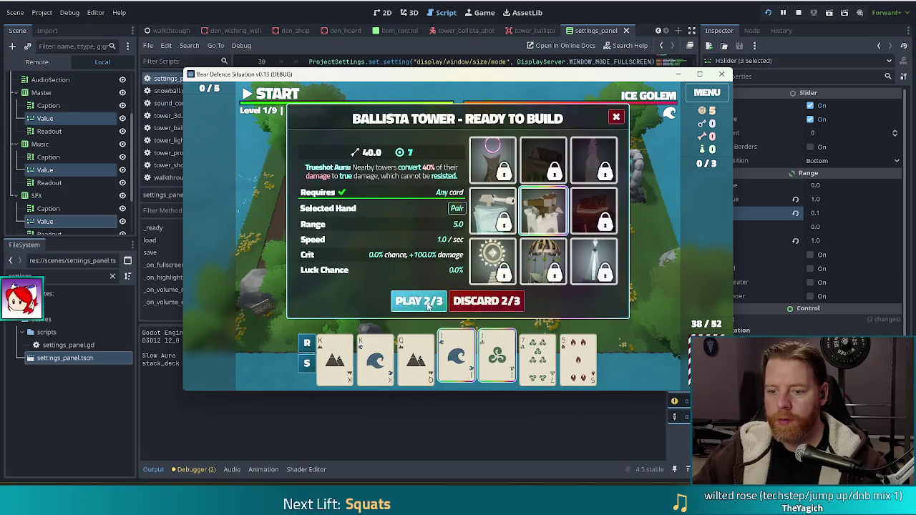
left_click(421, 300)
left_click(472, 247)
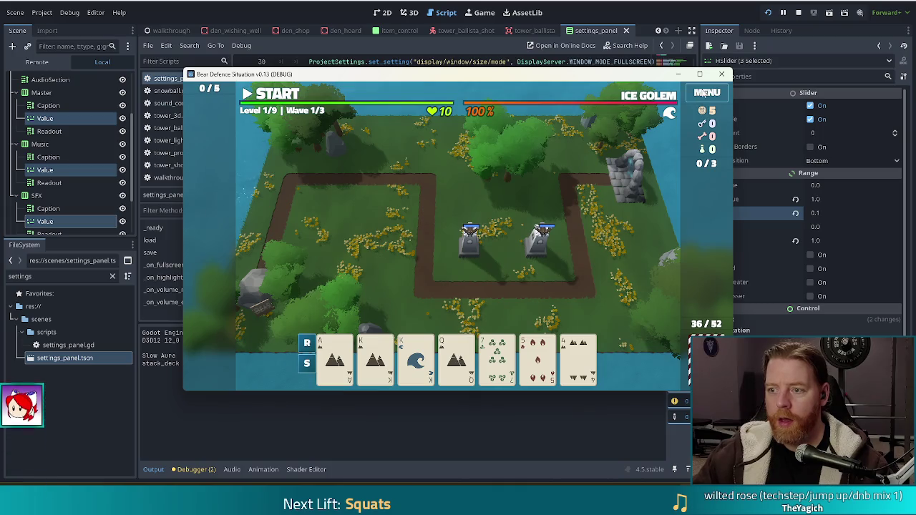
left_click(705, 93)
left_click(605, 123)
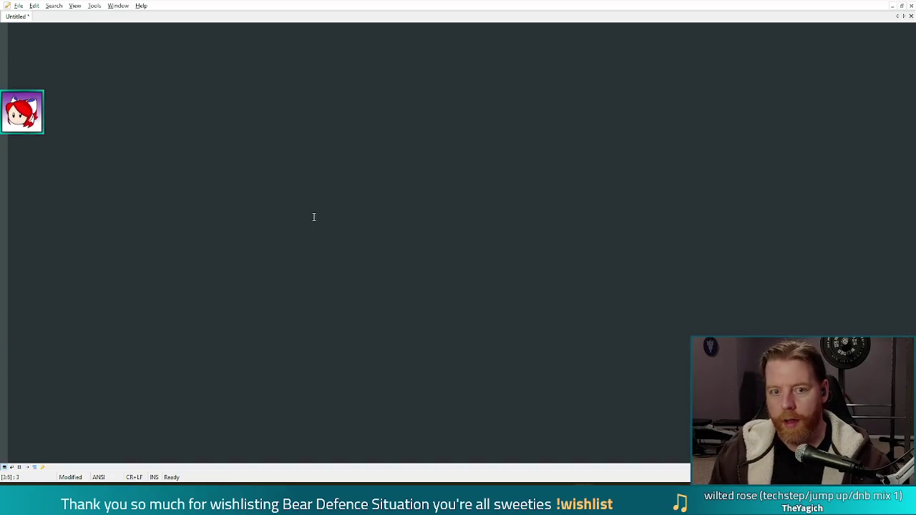
Type the channel name into the Notepad2 note and close the window.
type("hypergamedev")
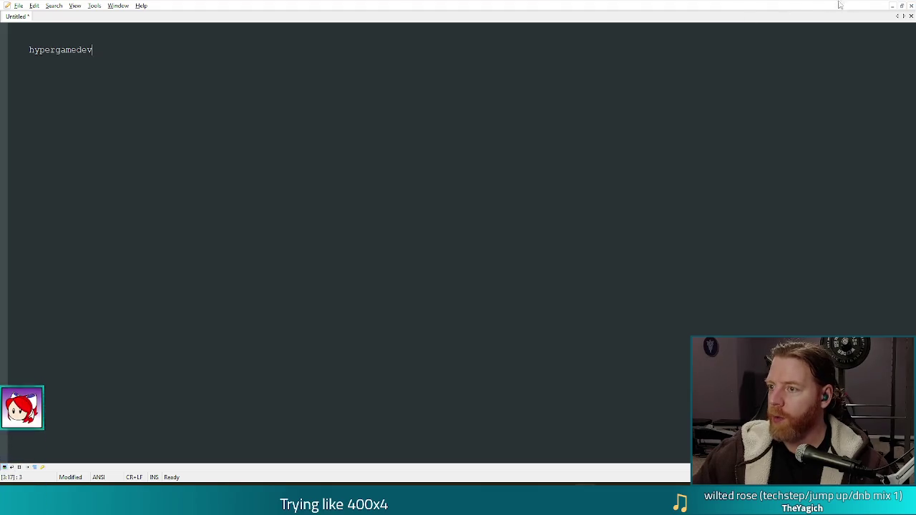
left_click(891, 5)
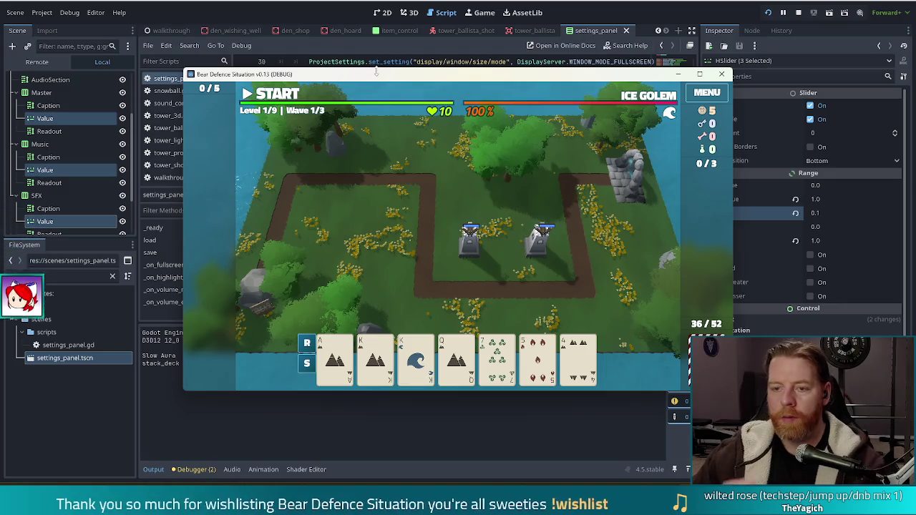
Move the game window, start wave one, then pause and bring up the game's Settings panel.
left_click_drag(390, 78, 350, 65)
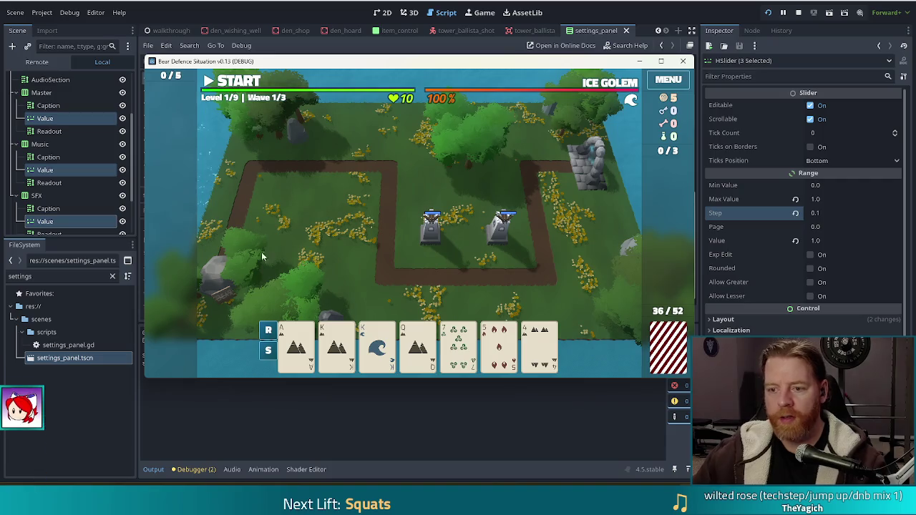
left_click(248, 83)
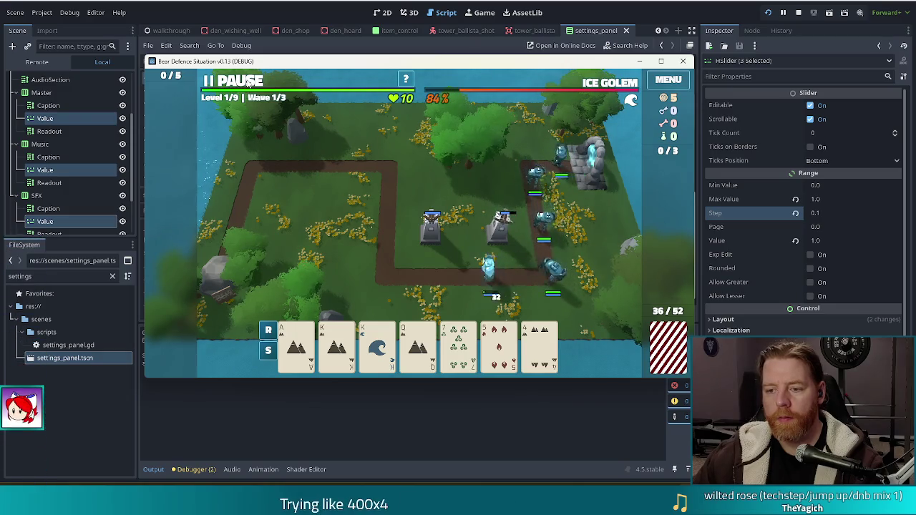
left_click(249, 84)
left_click(671, 83)
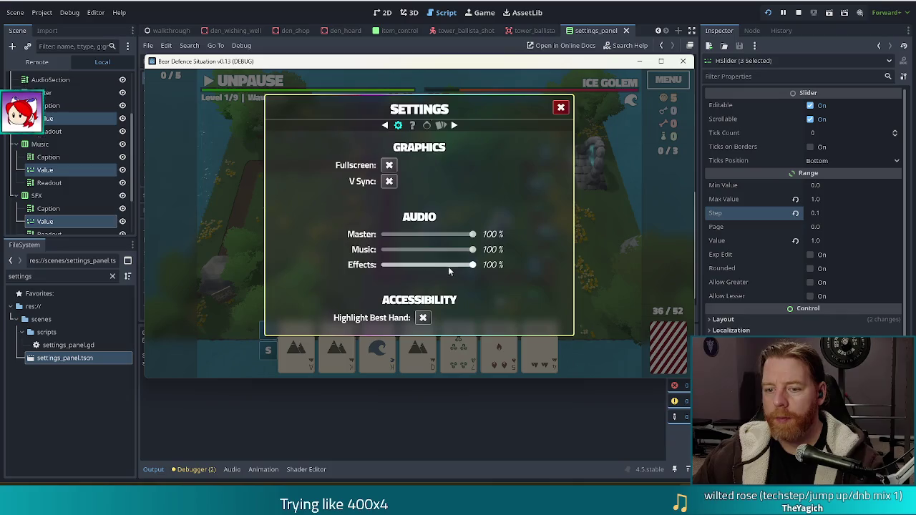
Drop the Effects volume nearly to zero, close Settings, and resume play briefly to listen.
left_click_drag(472, 267, 389, 272)
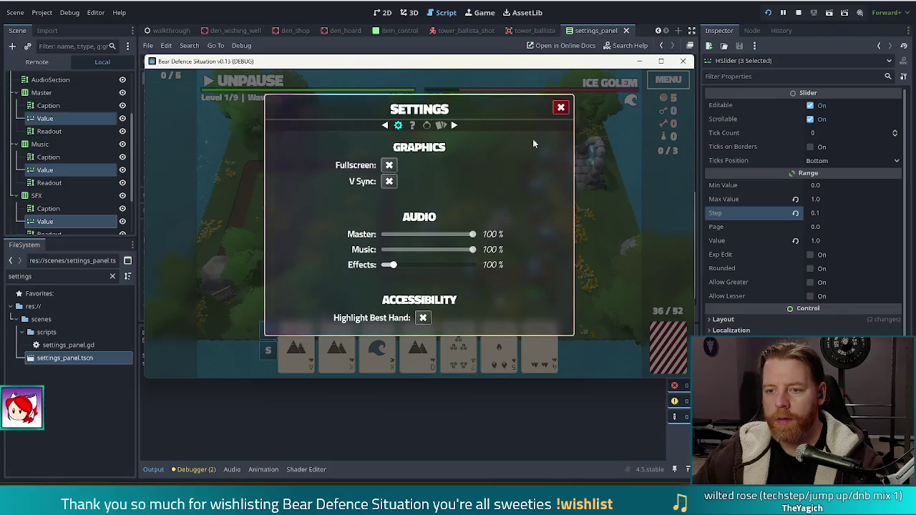
left_click(558, 109)
left_click(256, 83)
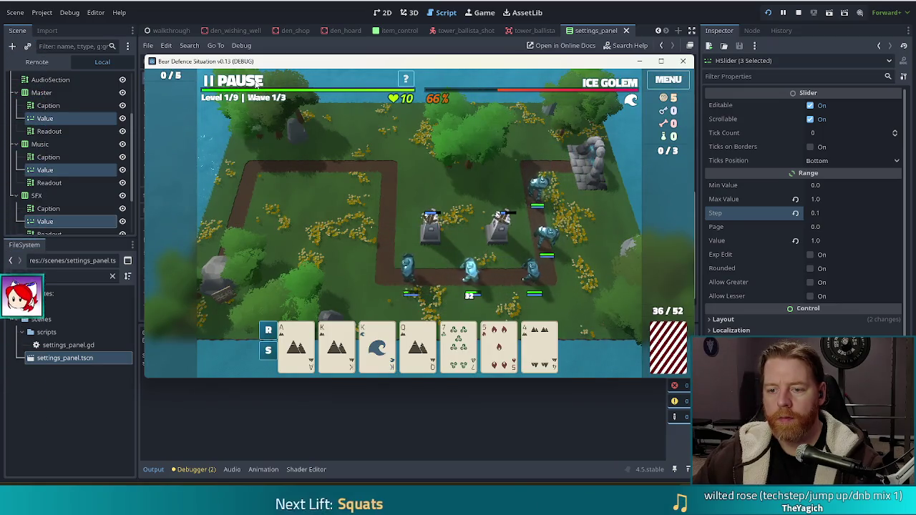
left_click(678, 81)
Set the Effects volume to about 40% and resume play to listen again.
left_click(677, 81)
mouse_move(472, 265)
left_mouse_down()
mouse_move(396, 263)
mouse_move(425, 269)
left_mouse_up()
left_click(254, 84)
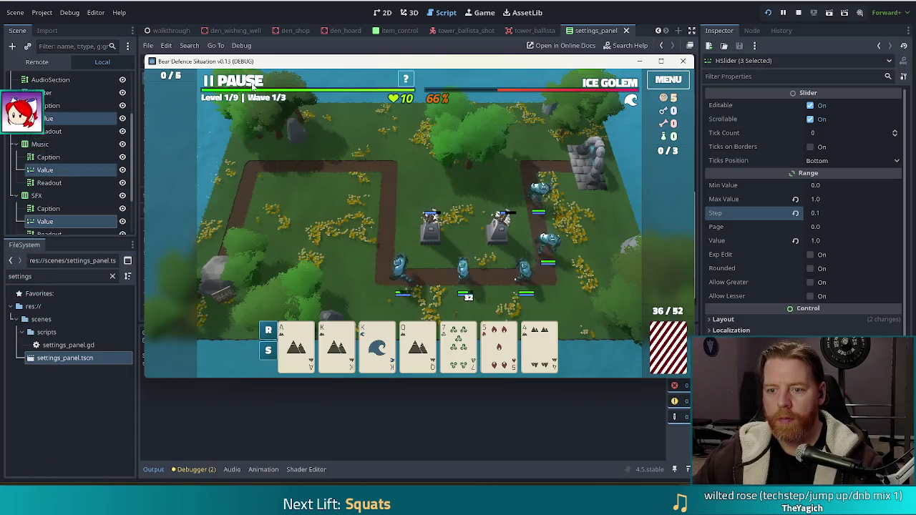
left_click(254, 84)
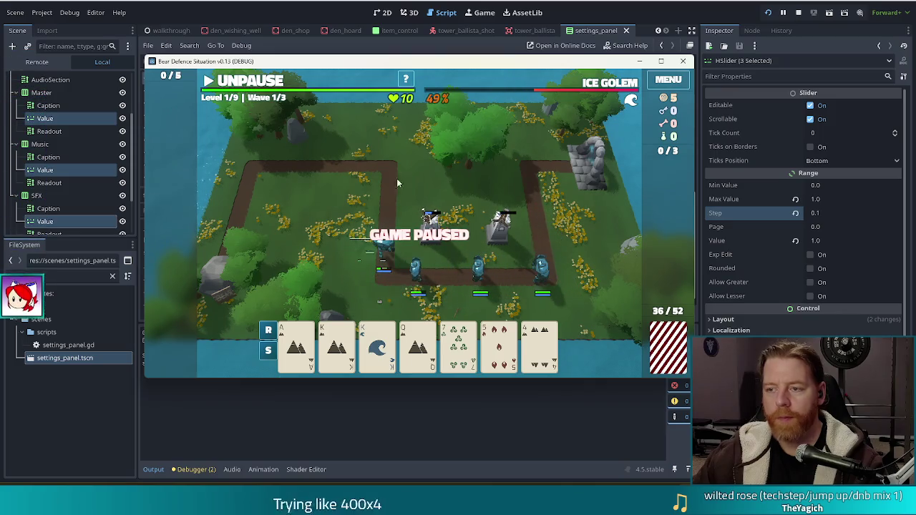
Raise the Effects volume slightly, close Settings, and listen before pausing once more.
left_click(659, 80)
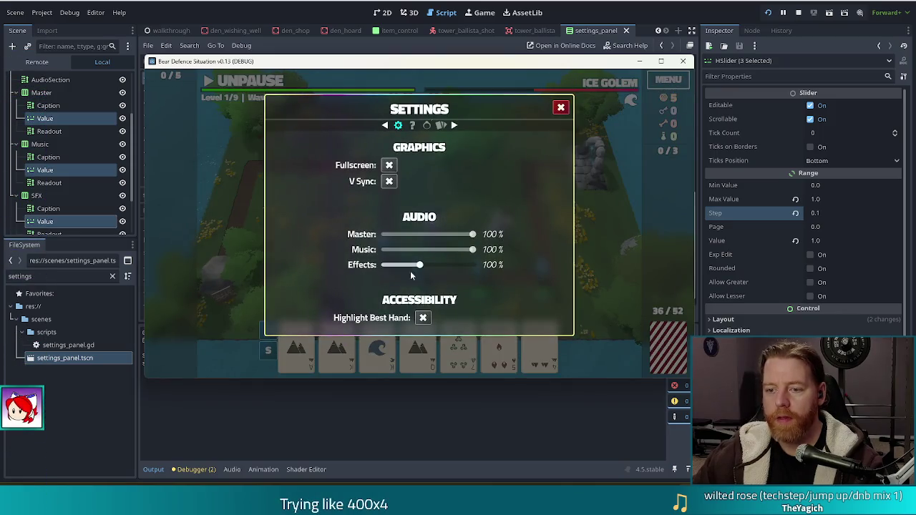
mouse_move(418, 266)
left_mouse_down()
mouse_move(446, 265)
mouse_move(404, 244)
left_mouse_up()
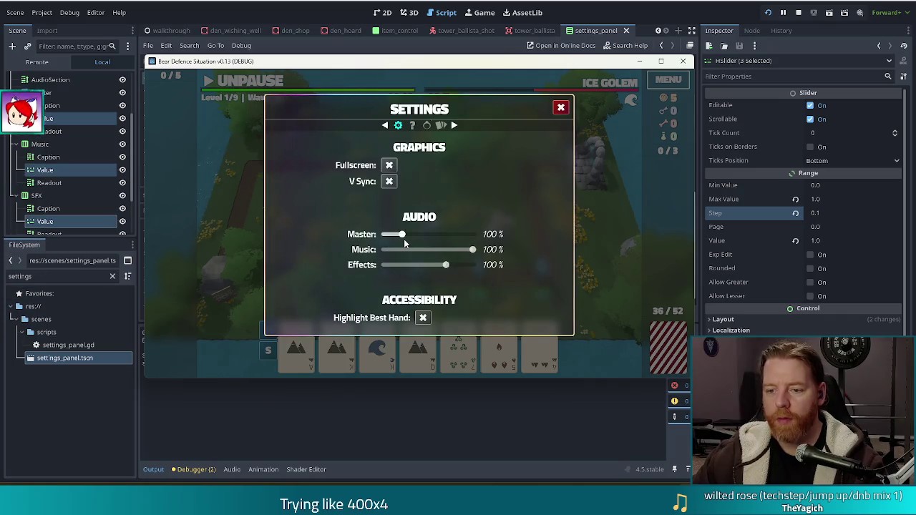
left_click(560, 107)
left_click(240, 82)
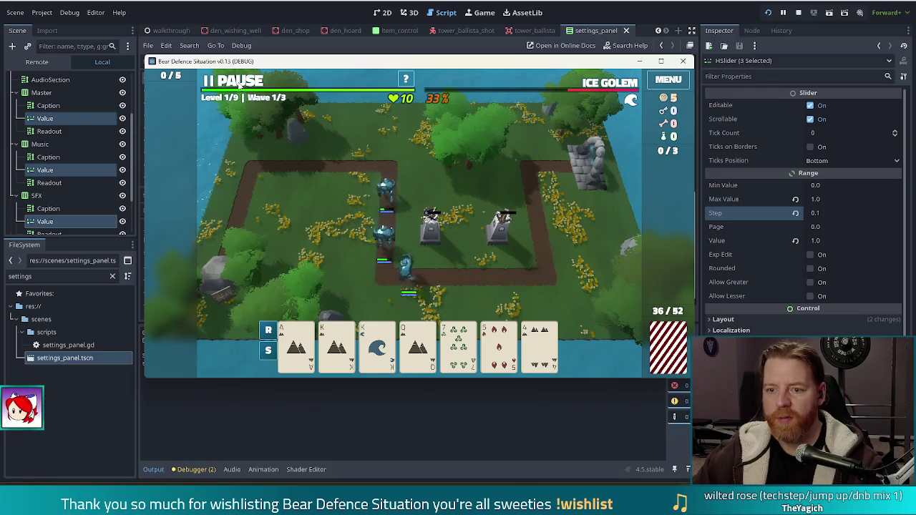
left_click(240, 82)
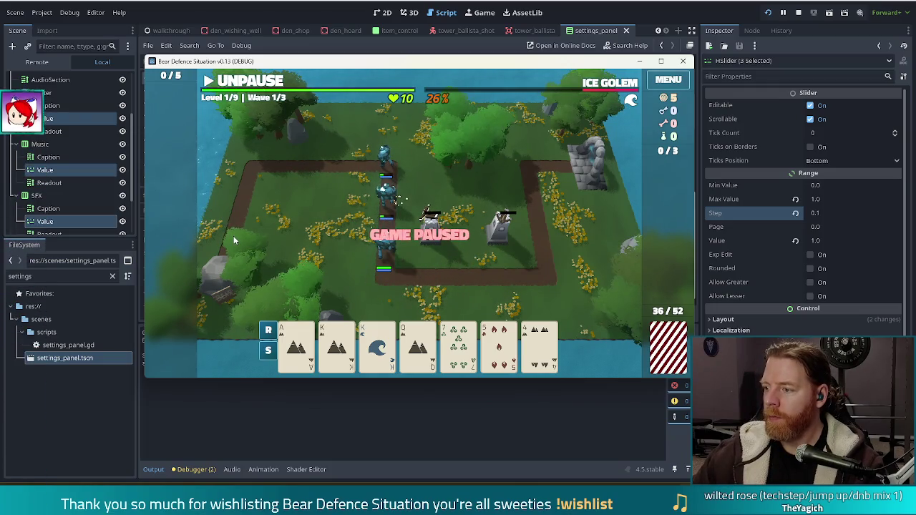